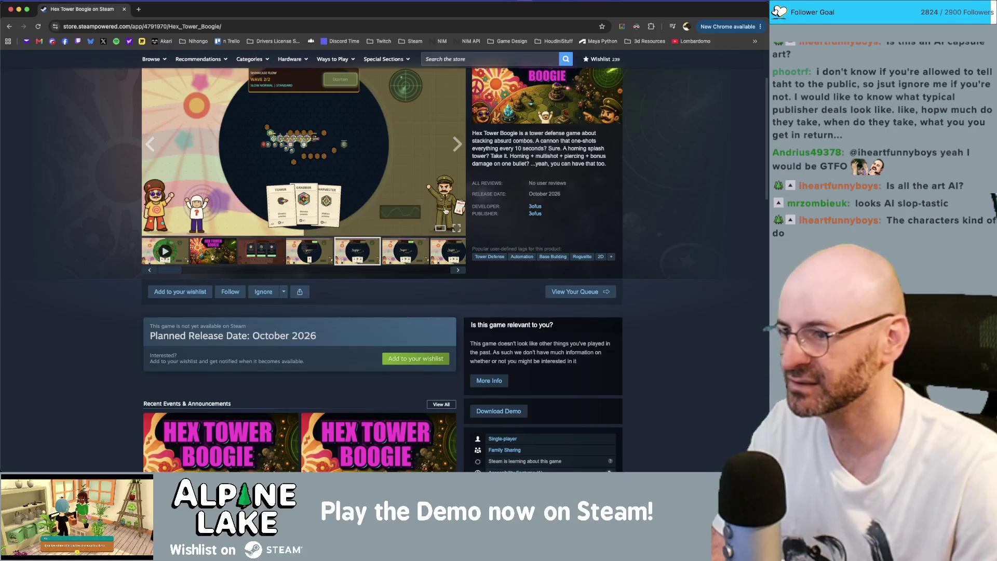
# View the sixth and fifth Hex Tower Boogie screenshots on the Steam store page
pyautogui.click(411, 262)
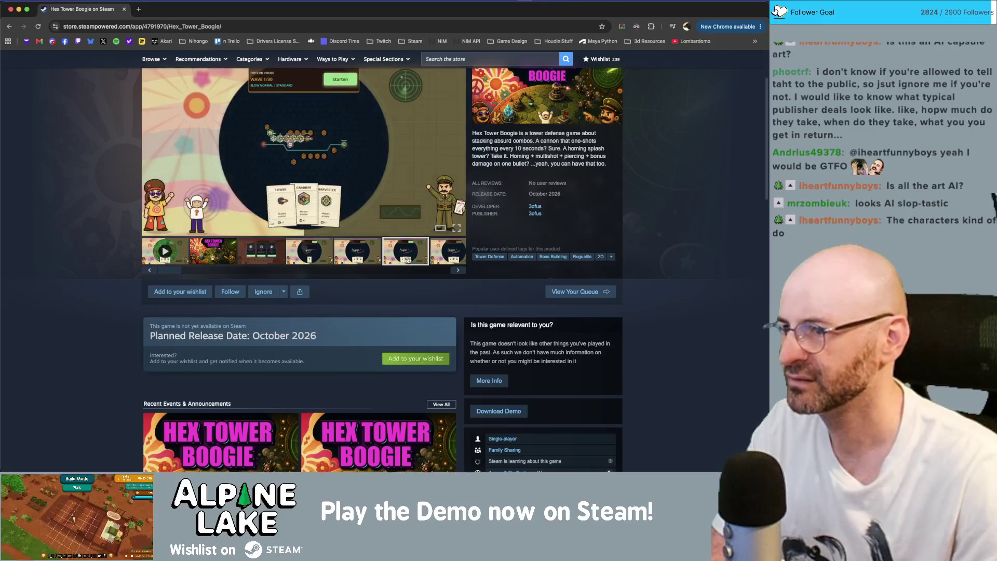
pyautogui.scroll(2, 425, 327)
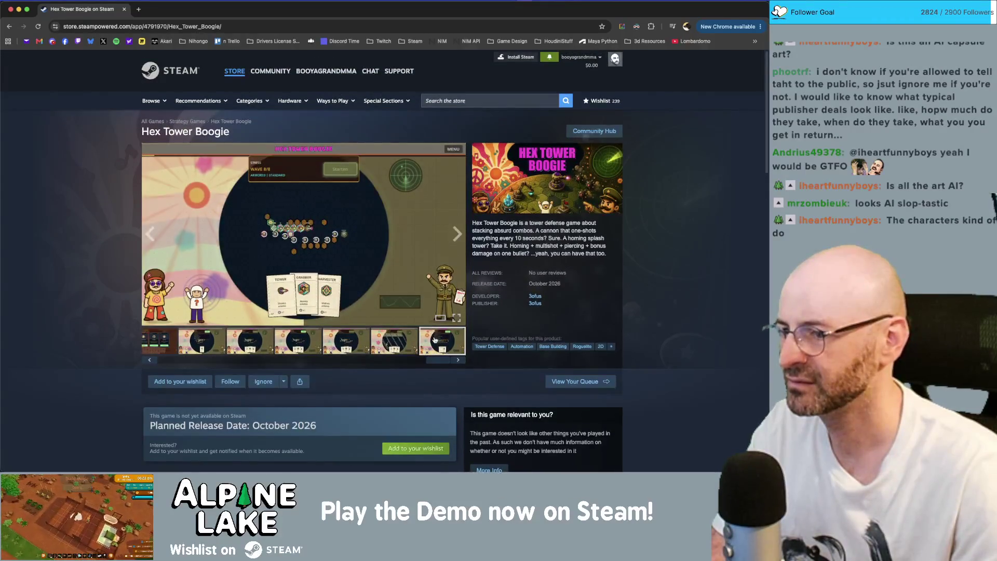
pyautogui.click(352, 342)
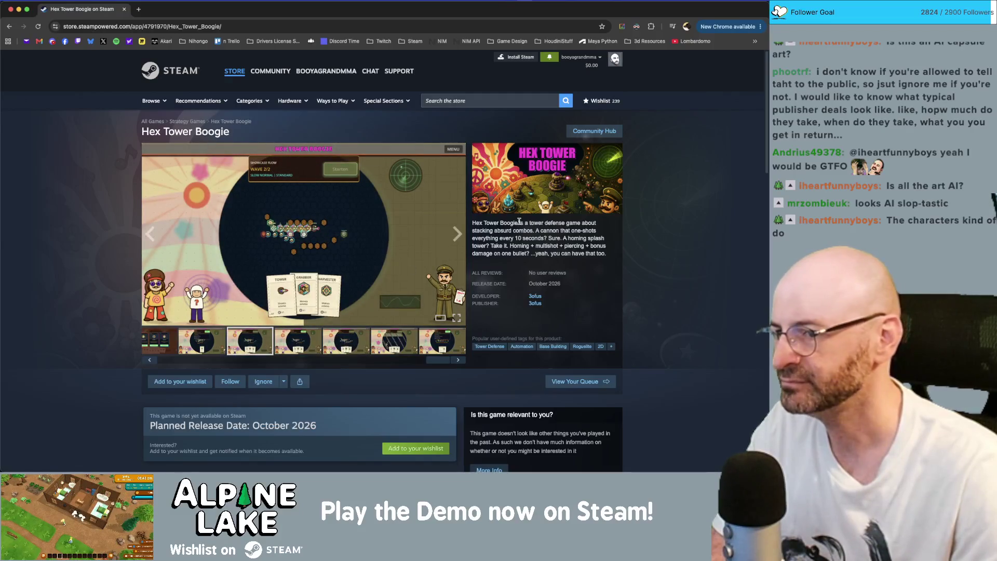
# Scroll back to the top of the store page and restore Chrome to a smaller window
pyautogui.scroll(-7, 393, 245)
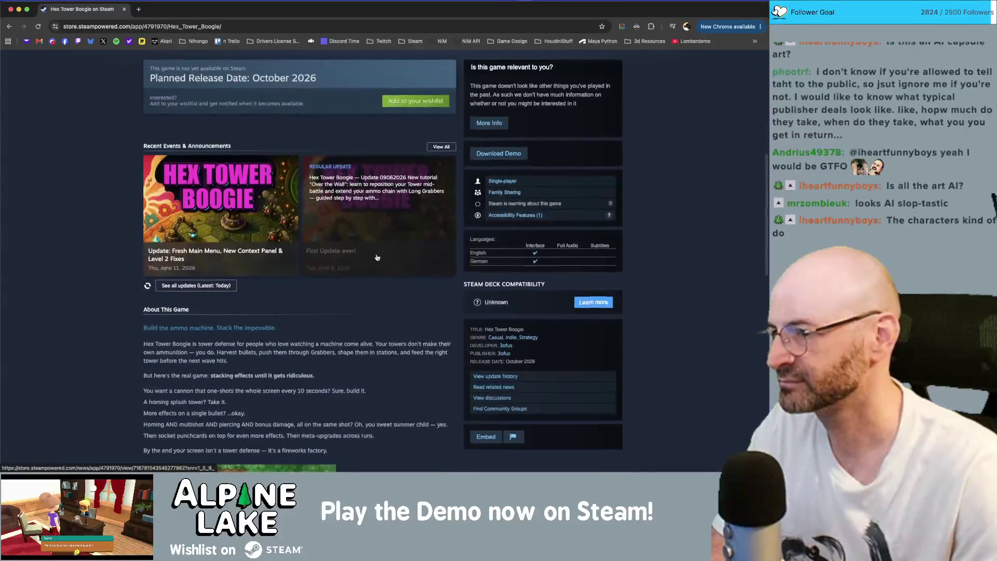
pyautogui.scroll(7, 393, 245)
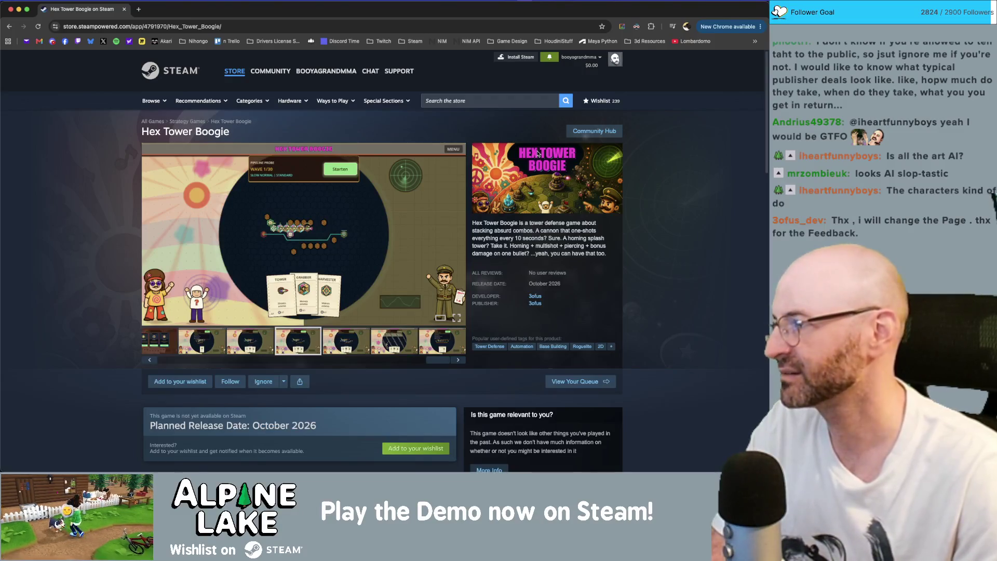
pyautogui.moveTo(249, 70)
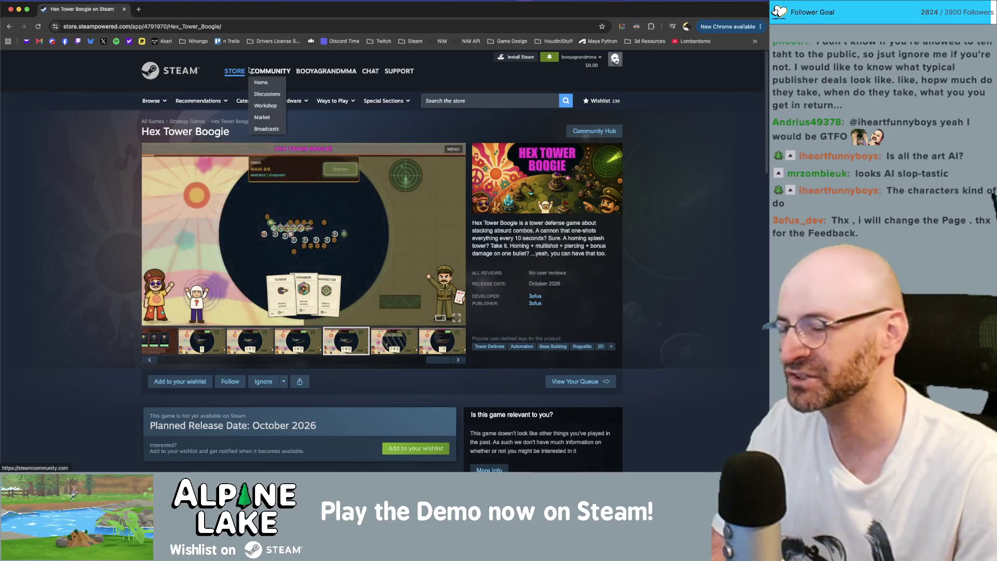
pyautogui.doubleClick(163, 12)
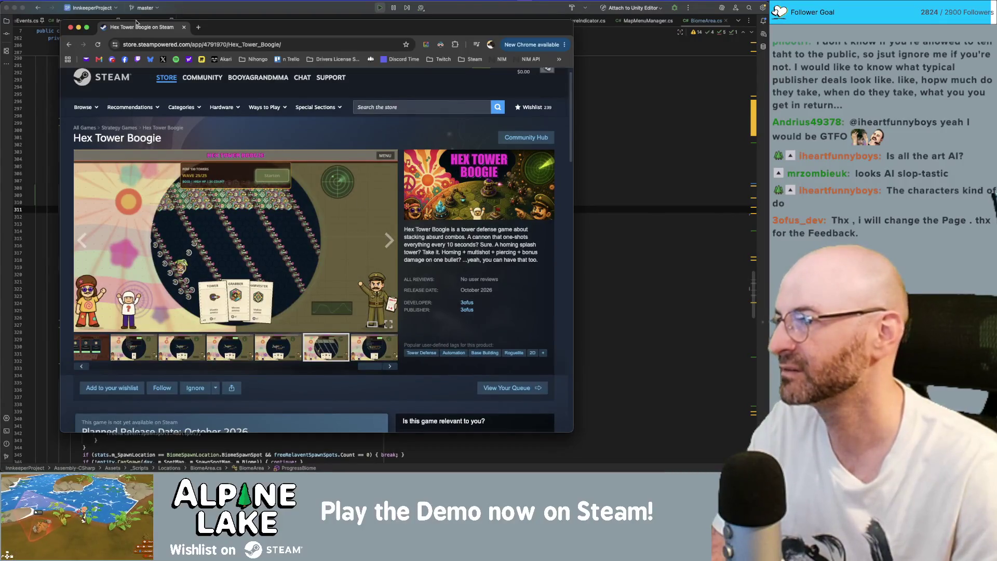
# Back in Rider, trace Value and progressObjects usages and the progressObjects declaration in ProgressBiome
pyautogui.press('super+Tab')
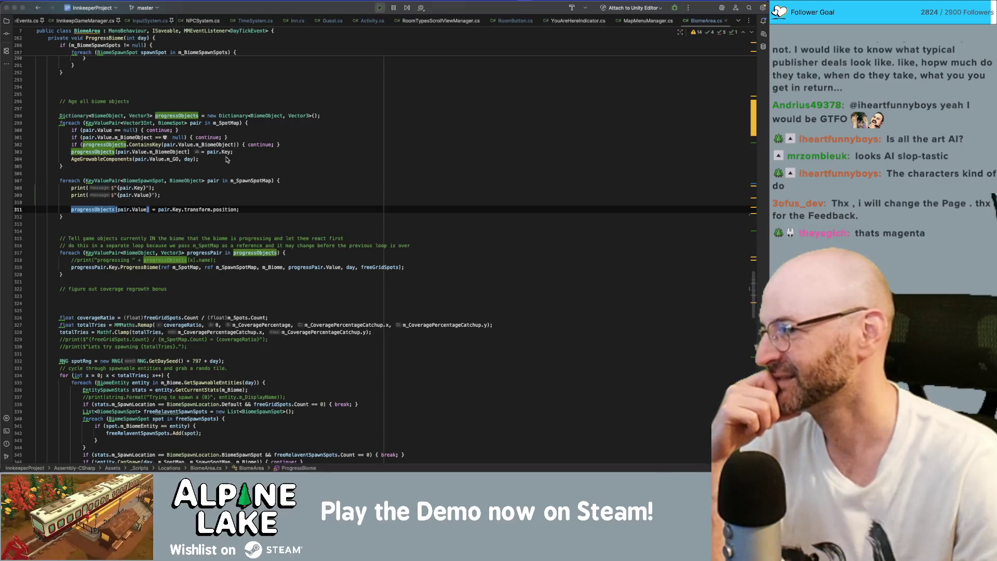
pyautogui.click(139, 194)
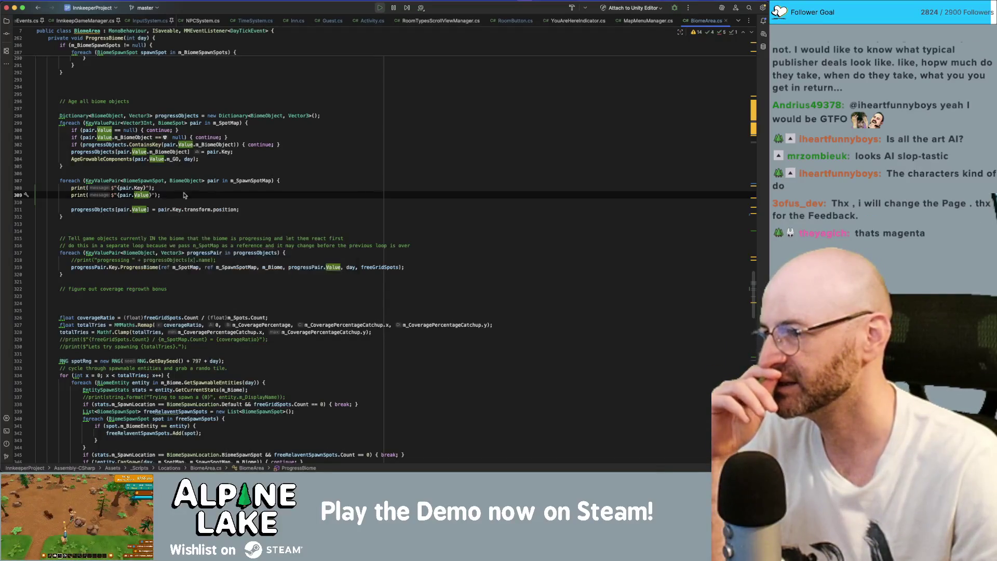
pyautogui.click(92, 209)
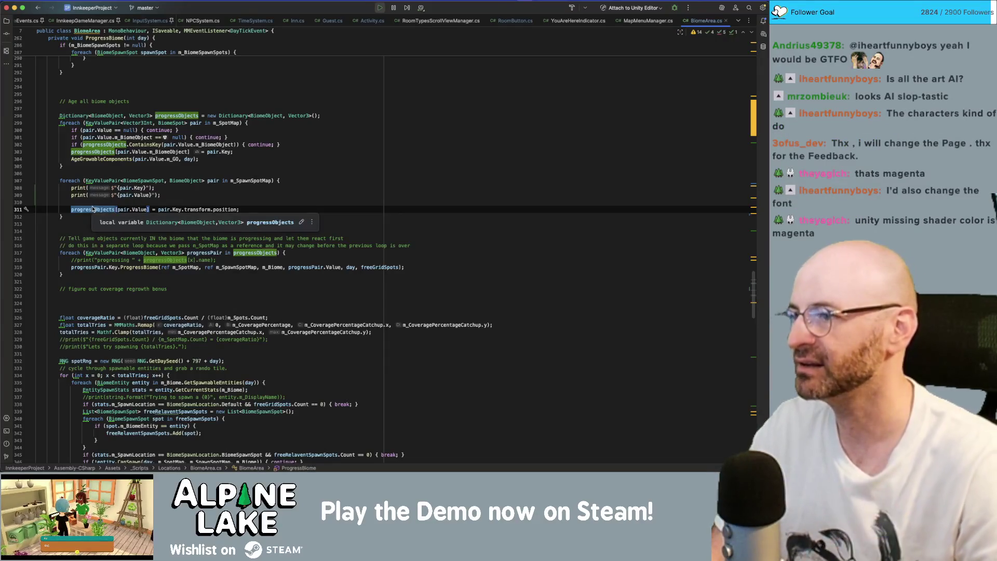
pyautogui.click(174, 116)
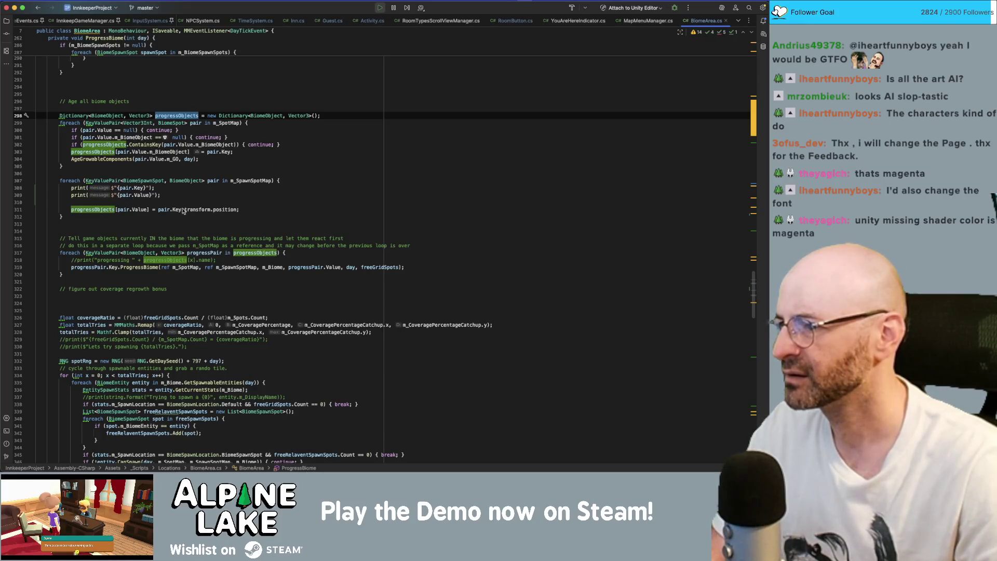
pyautogui.click(140, 209)
pyautogui.doubleClick(106, 210)
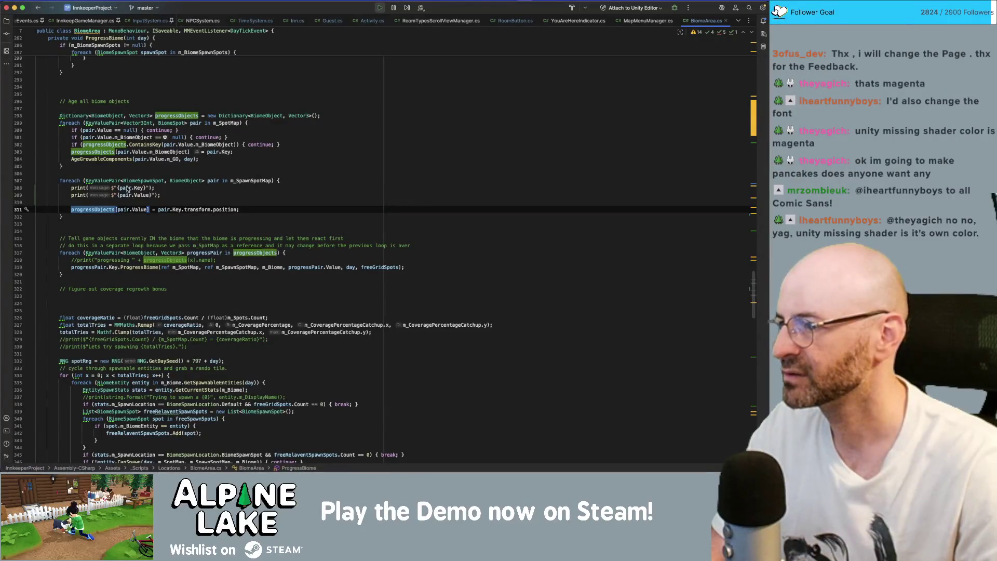
# Select m_SpawnSpotMap in the loop header on line 307 and search the file for it
pyautogui.click(129, 188)
pyautogui.doubleClick(246, 181)
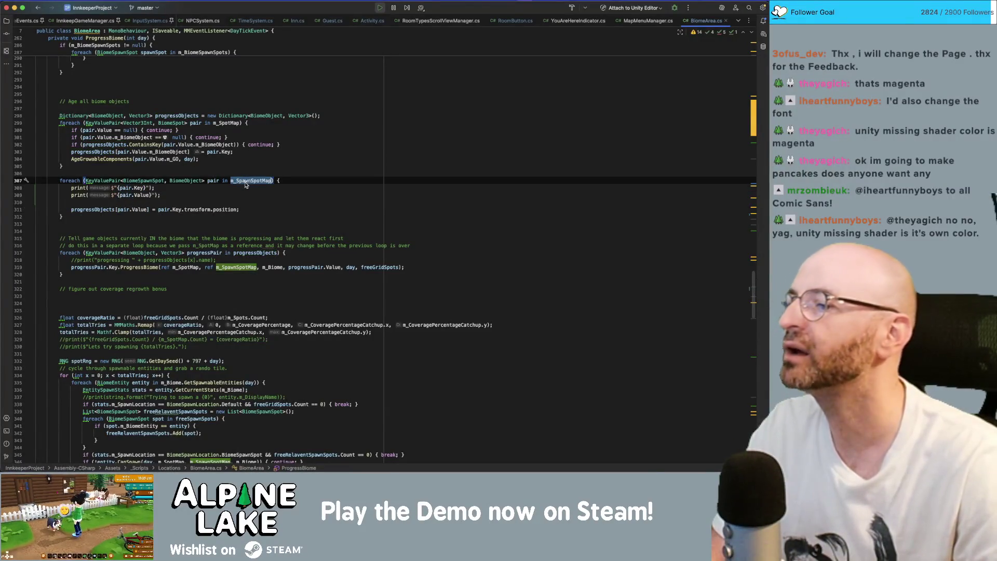
pyautogui.click(227, 202)
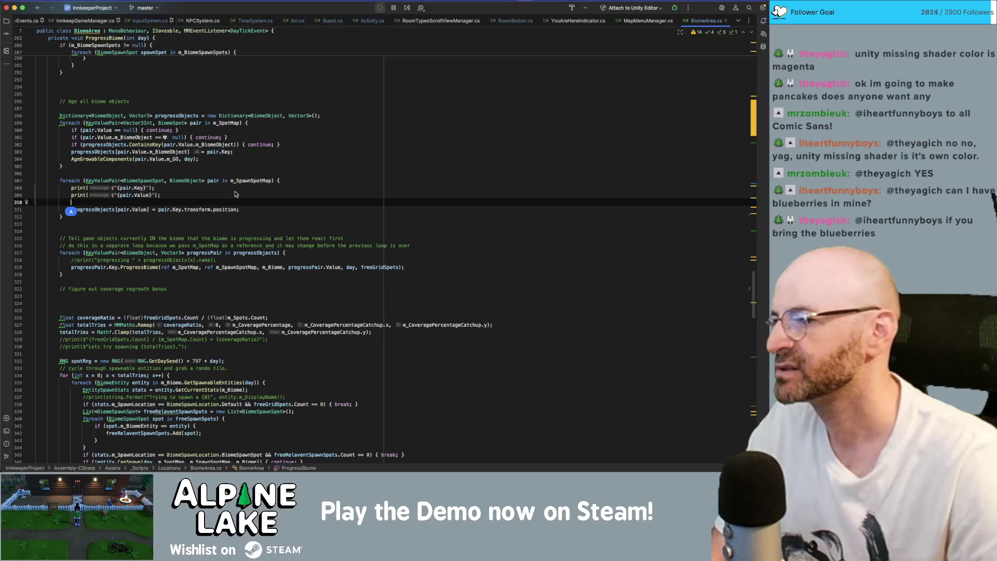
pyautogui.doubleClick(248, 181)
pyautogui.press('super+f')
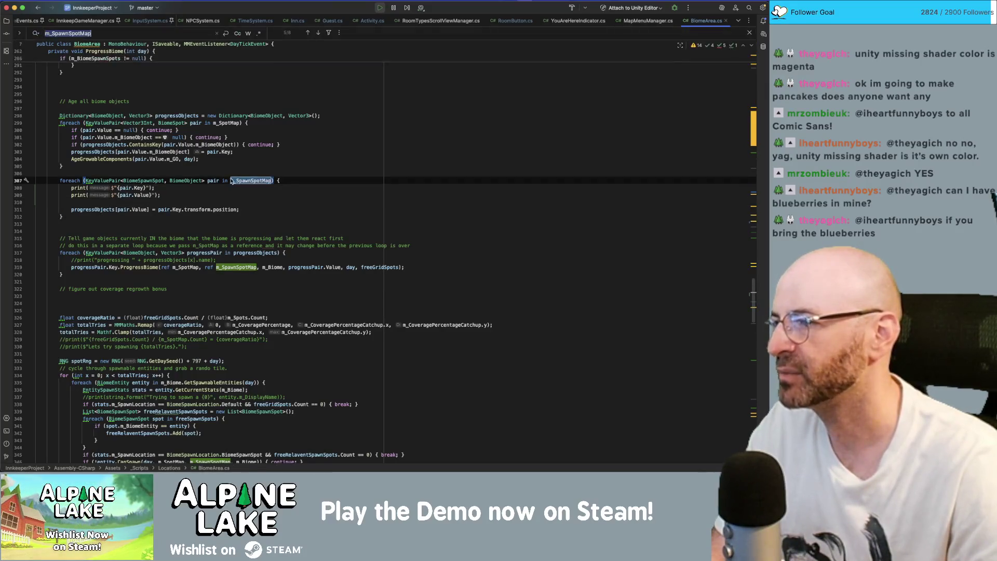
# Scroll up through BiomeArea.cs to the GatherSpawnMap method
pyautogui.scroll(10, 230, 216)
pyautogui.scroll(15, 230, 215)
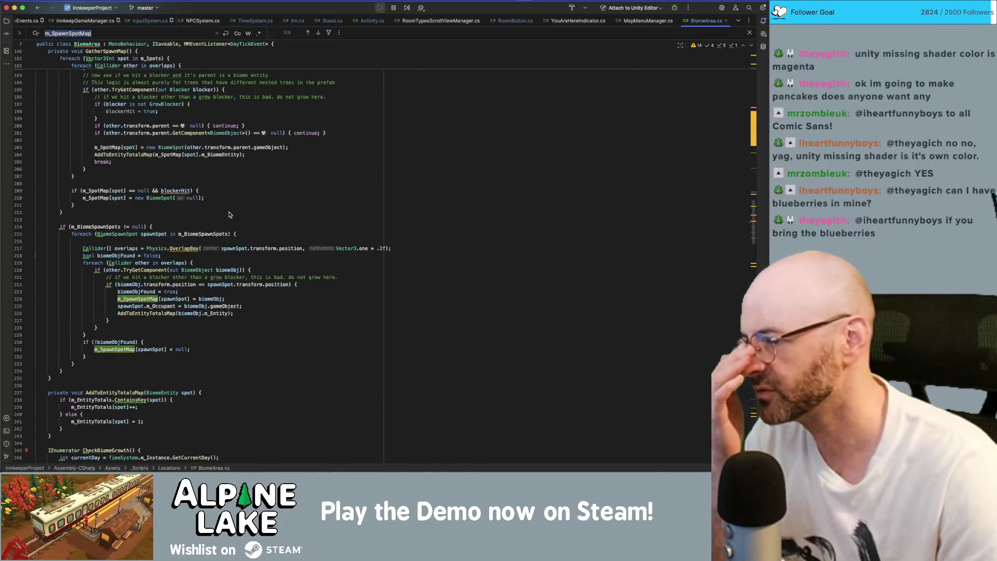
pyautogui.scroll(1, 230, 215)
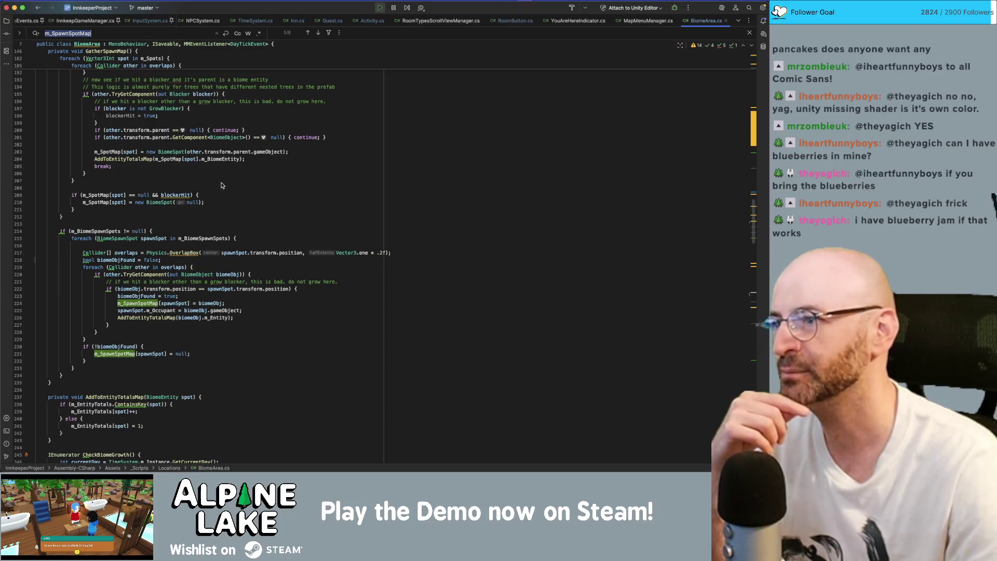
pyautogui.scroll(2, 221, 185)
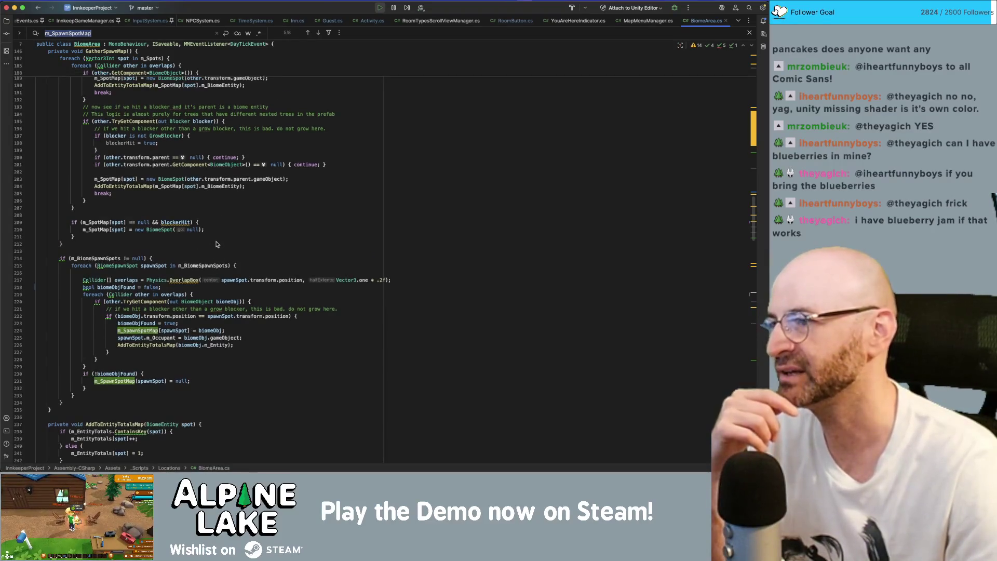
pyautogui.scroll(10, 217, 244)
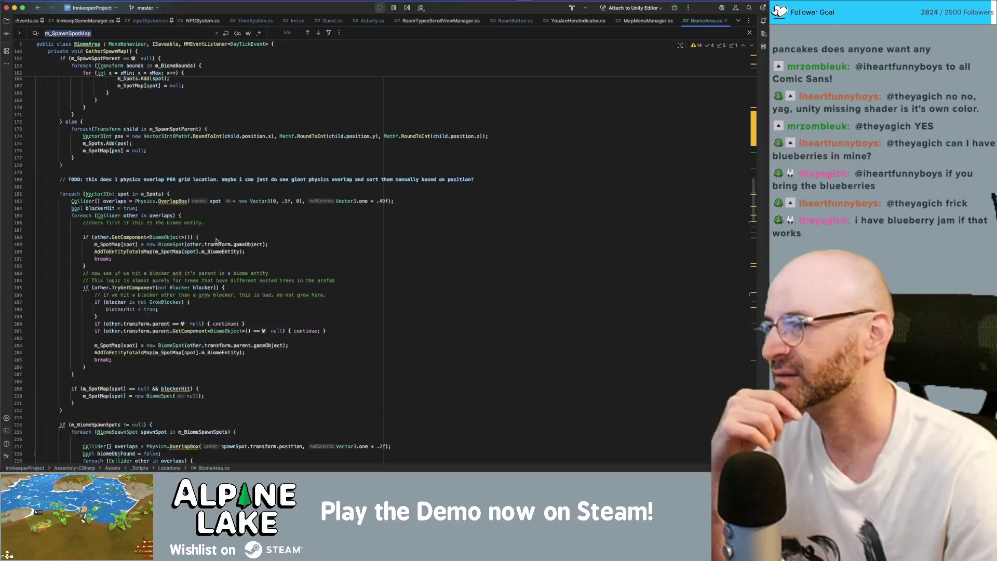
pyautogui.scroll(-7, 212, 239)
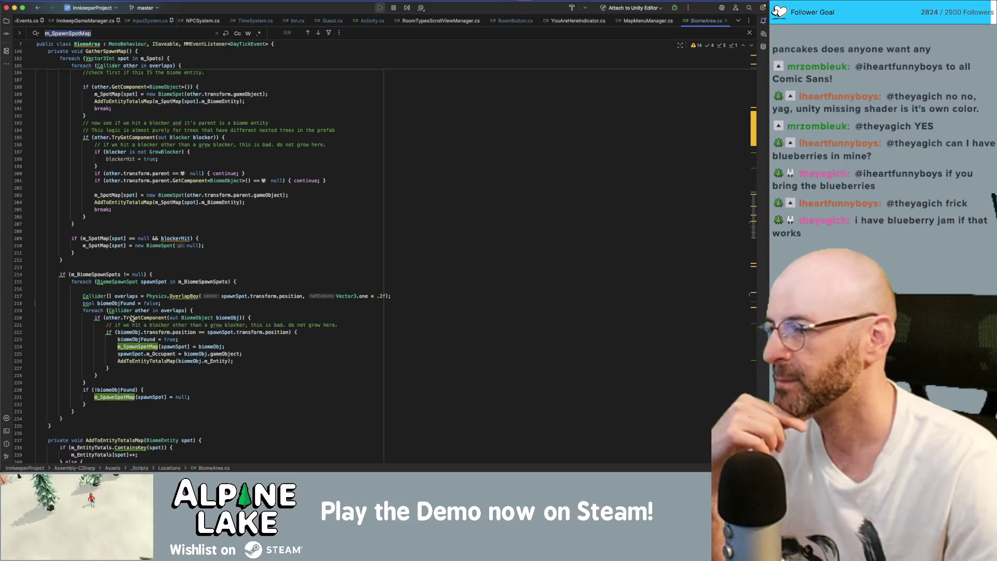
# Highlight usages of Physics, spawnSpot and biomeObj in the spawn-spot loop around lines 215-217
pyautogui.moveTo(119, 277)
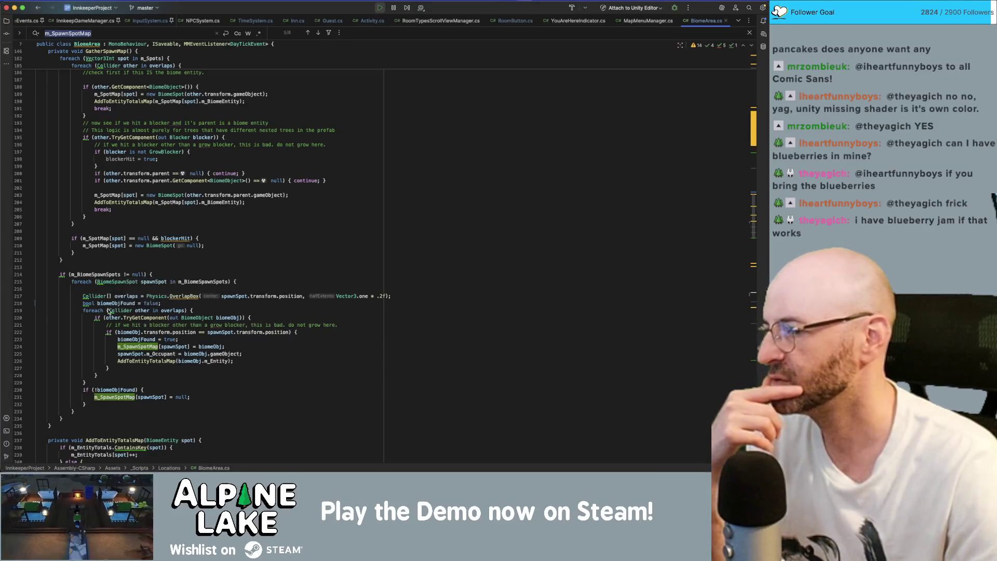
pyautogui.click(157, 296)
pyautogui.doubleClick(160, 297)
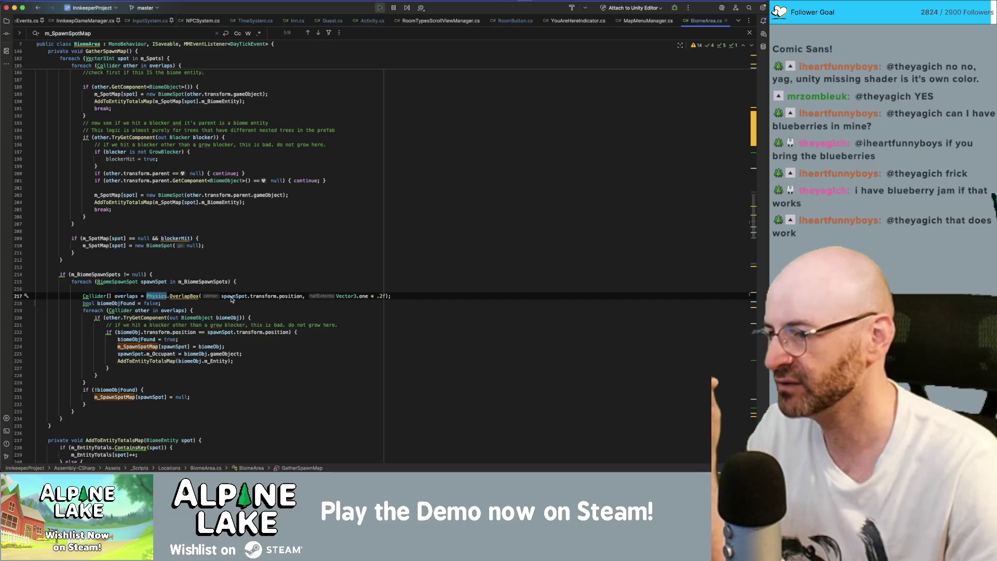
pyautogui.click(136, 283)
pyautogui.doubleClick(159, 283)
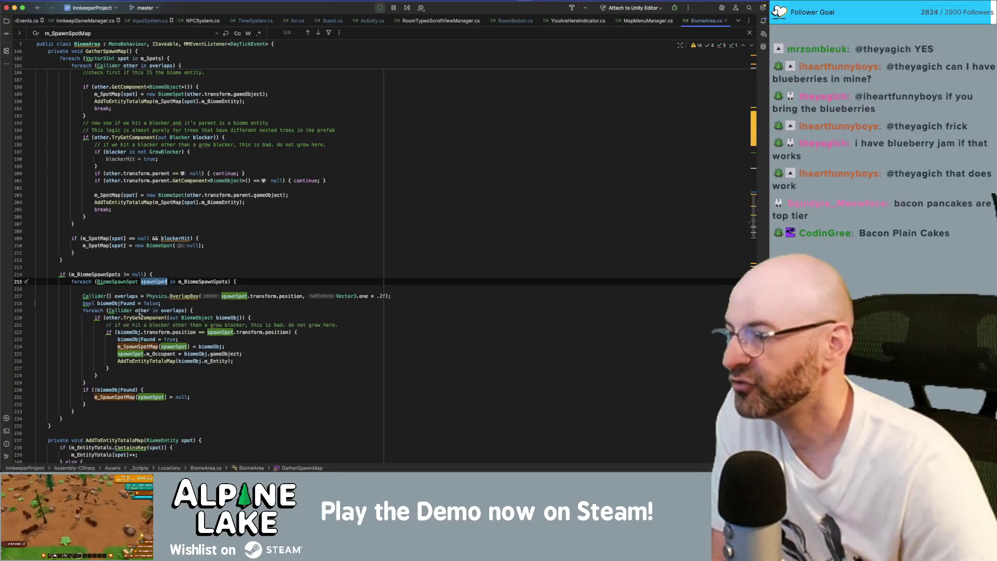
pyautogui.click(232, 320)
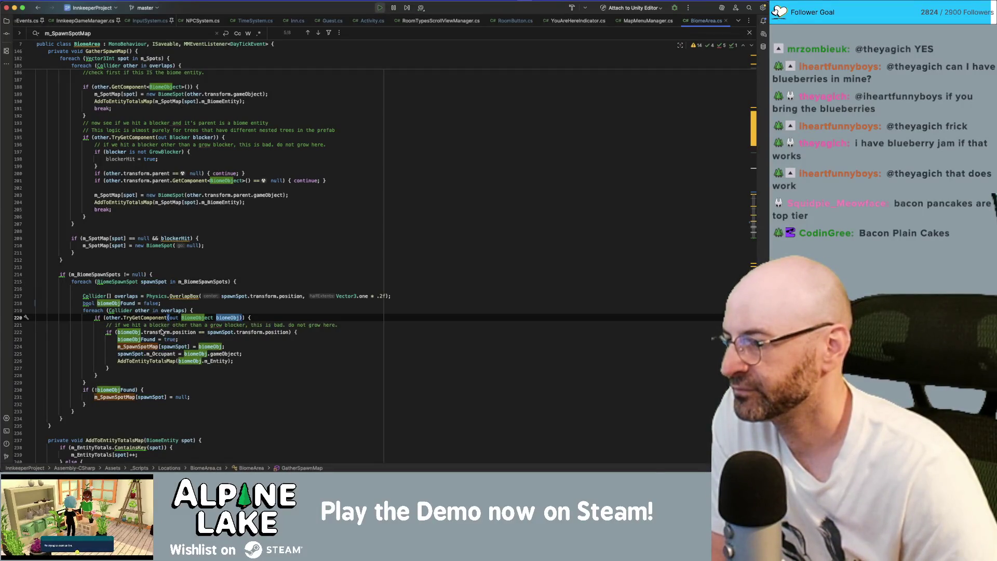
pyautogui.scroll(-8, 161, 341)
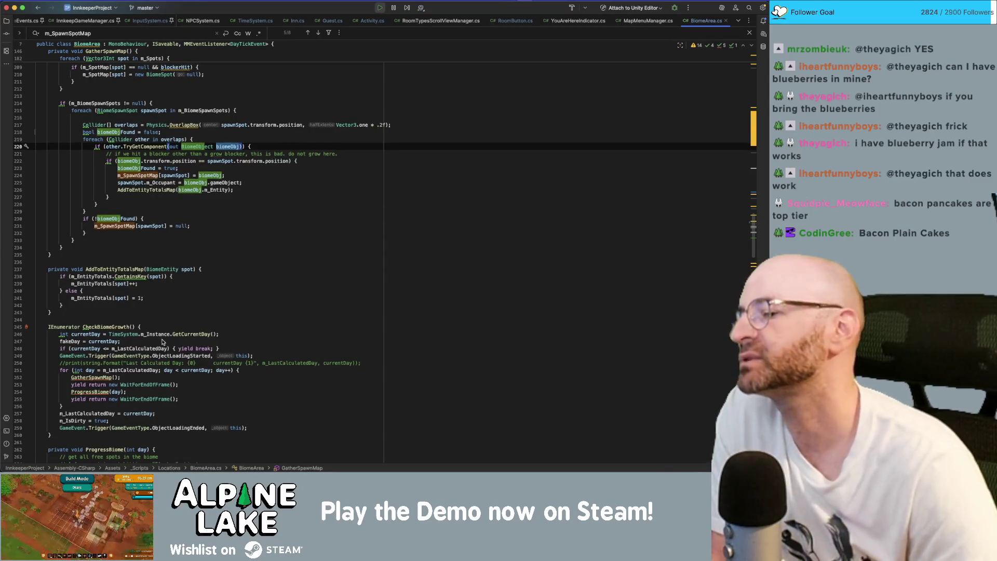
pyautogui.scroll(-1, 162, 340)
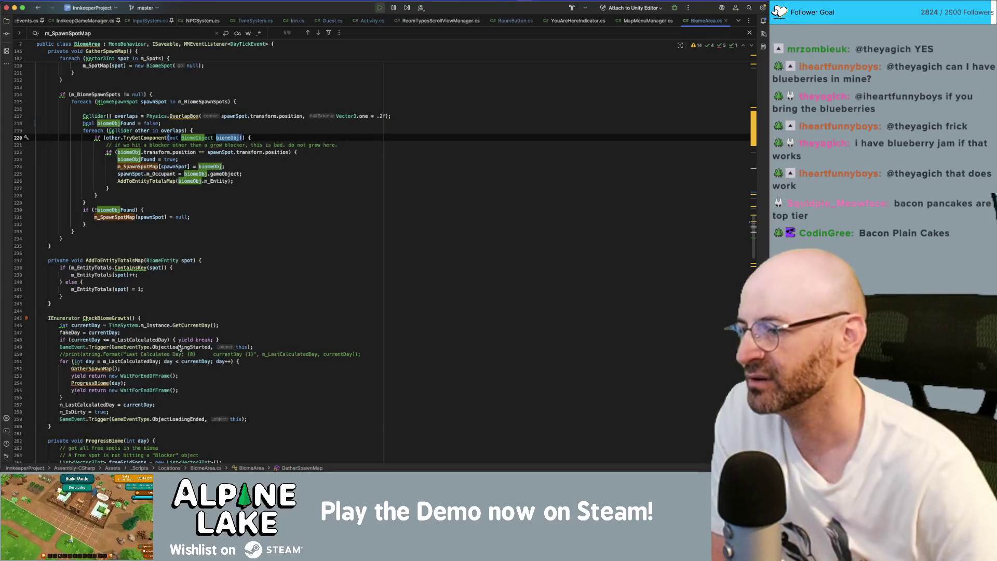
pyautogui.scroll(-10, 176, 348)
pyautogui.scroll(-10, 187, 355)
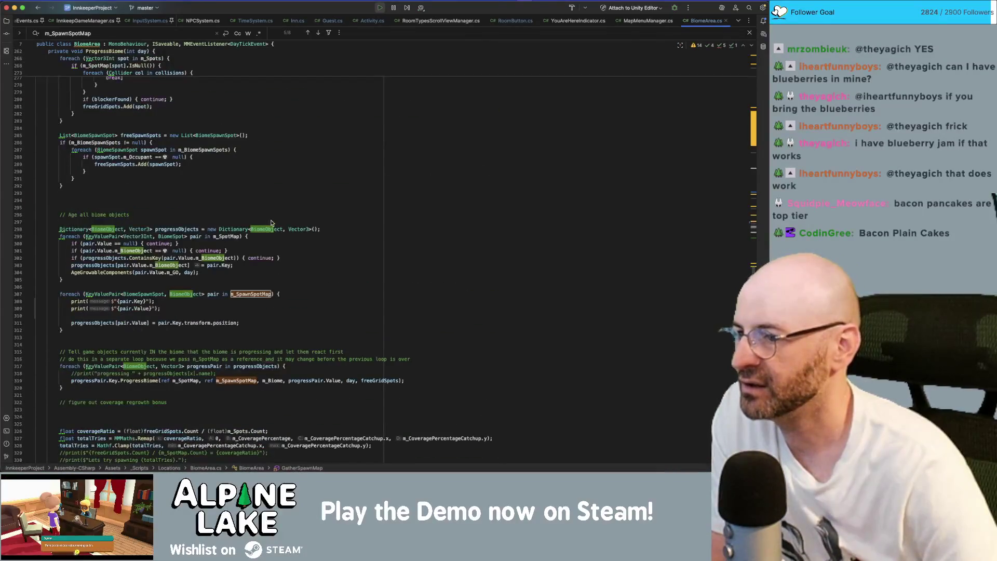
pyautogui.scroll(-1, 165, 276)
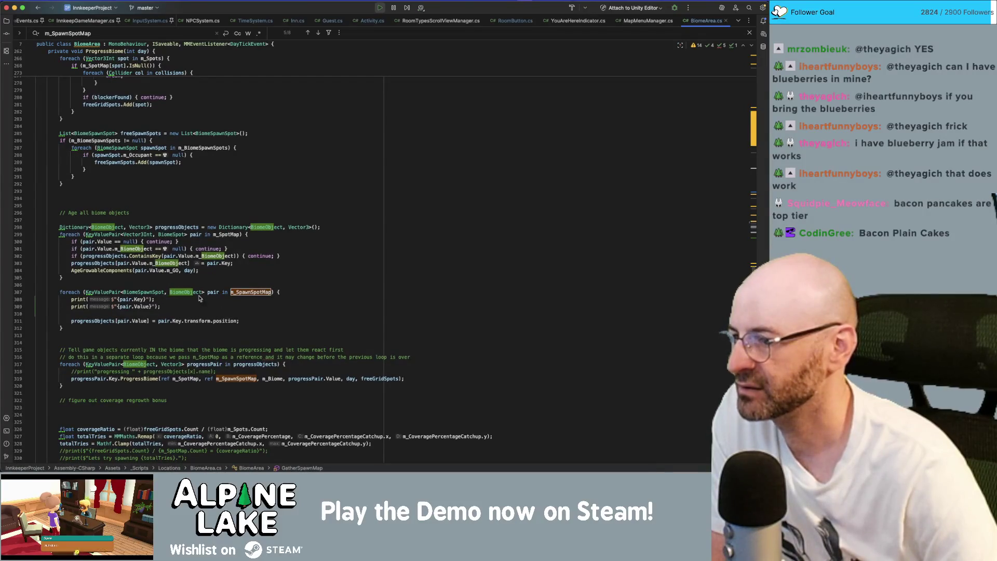
pyautogui.doubleClick(154, 292)
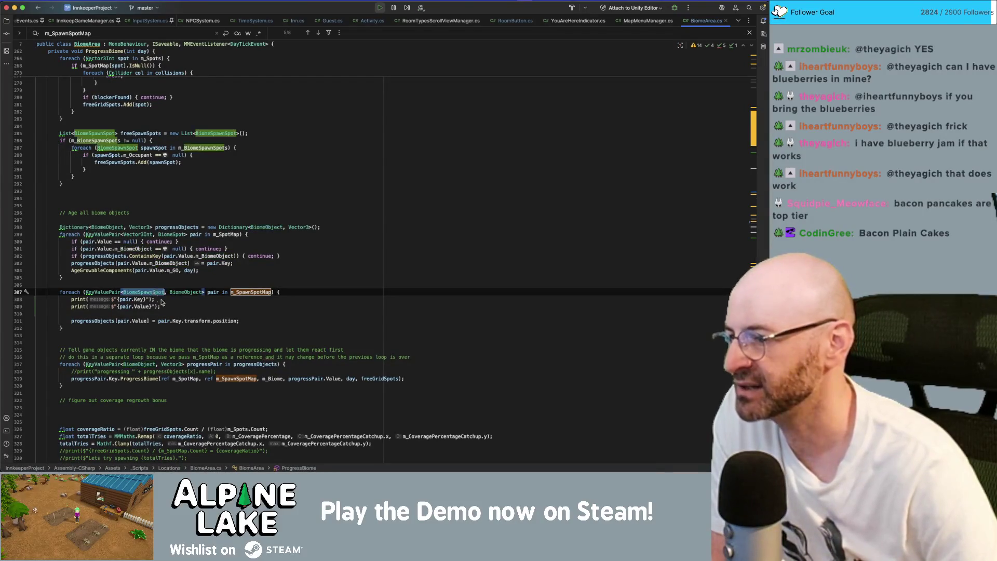
pyautogui.click(178, 306)
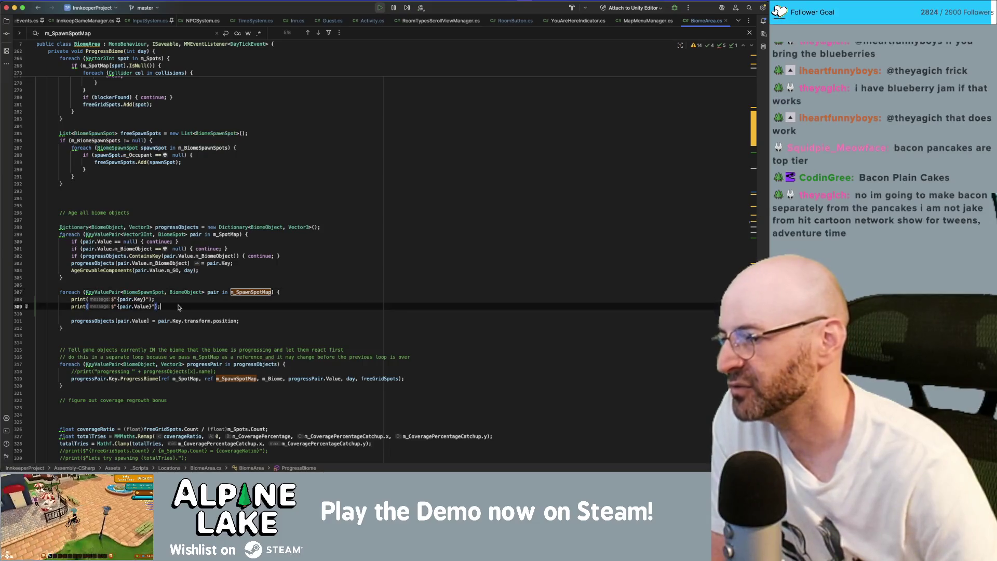
pyautogui.doubleClick(108, 320)
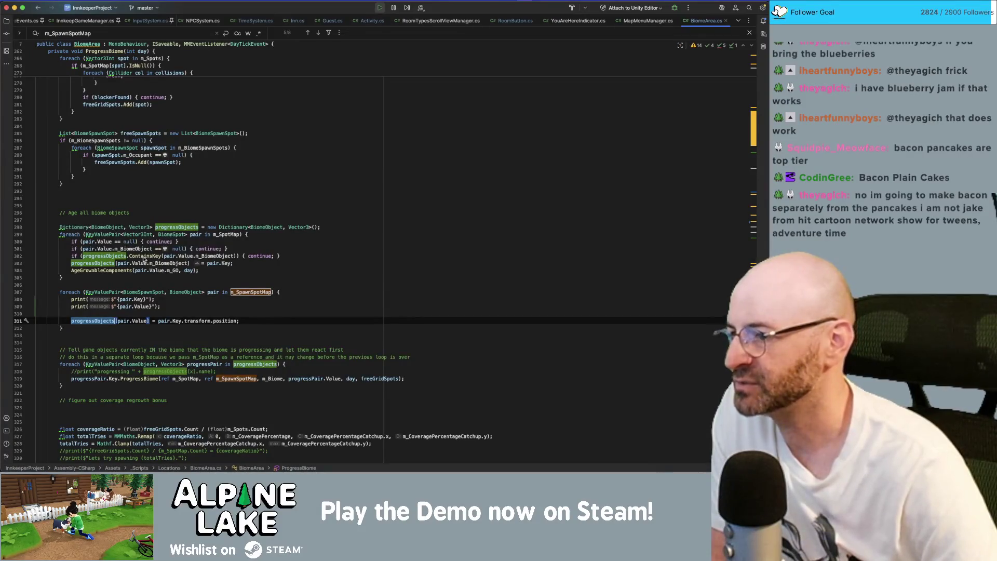
pyautogui.doubleClick(104, 241)
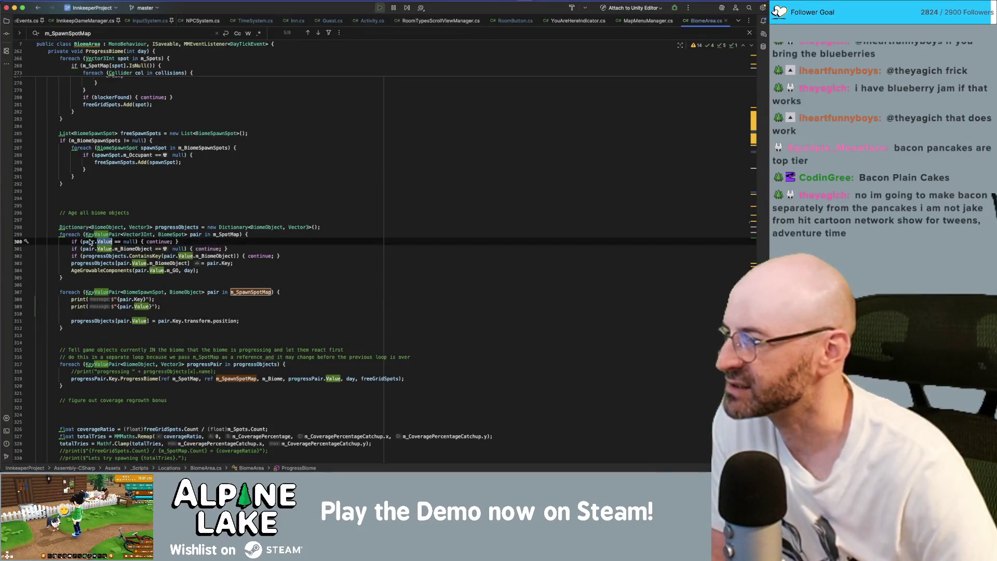
pyautogui.click(104, 241)
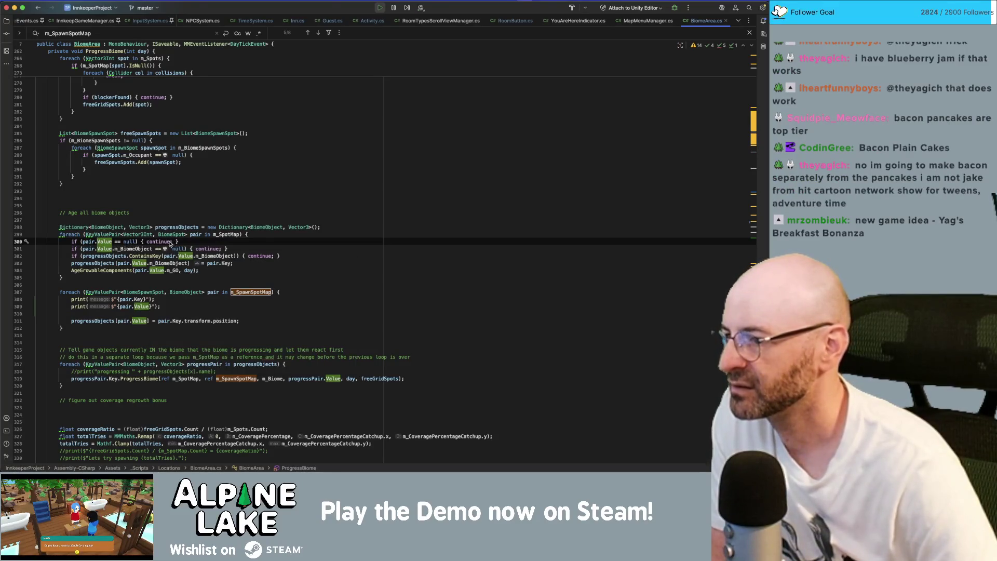
pyautogui.click(178, 241)
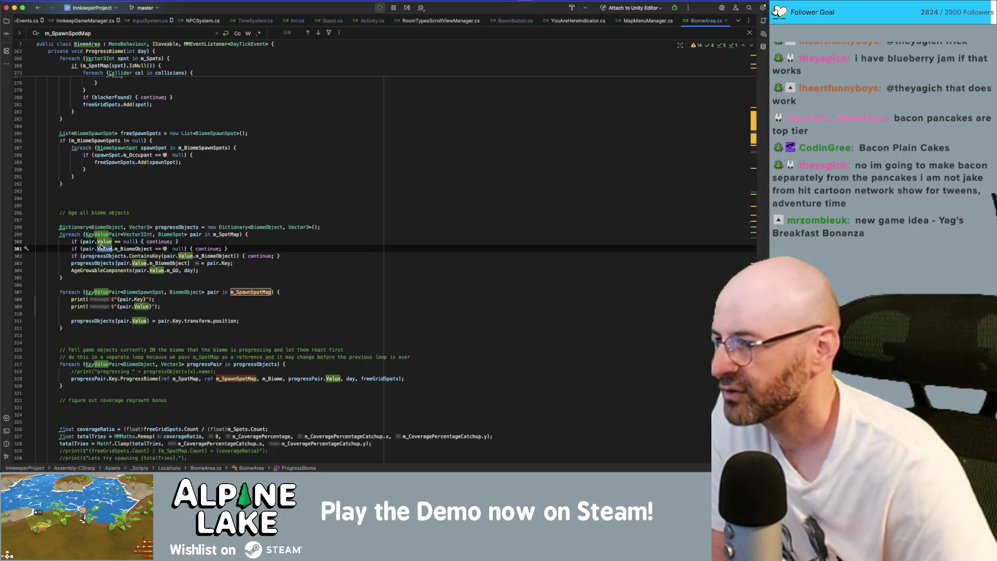
pyautogui.doubleClick(179, 248)
pyautogui.click(151, 299)
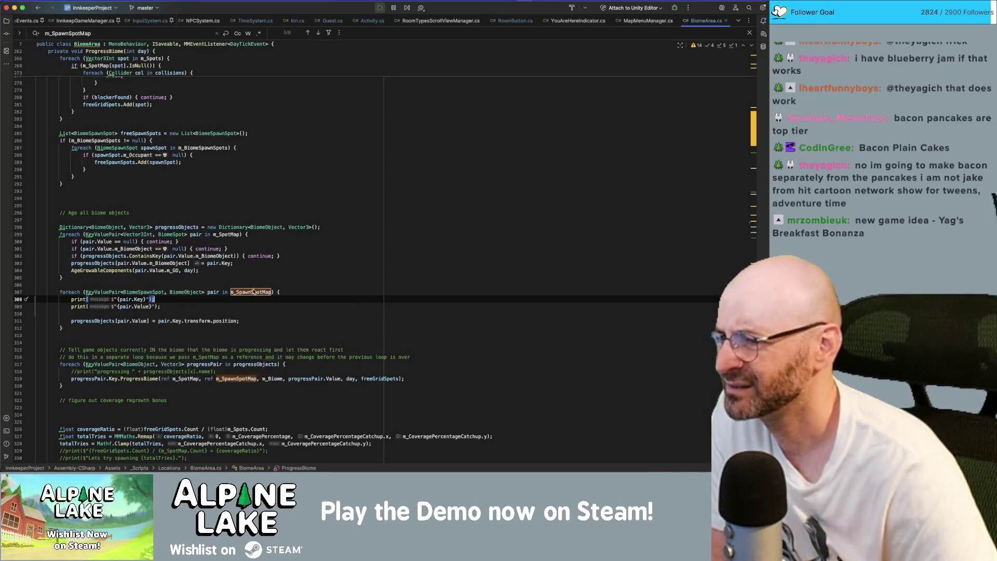
pyautogui.click(228, 235)
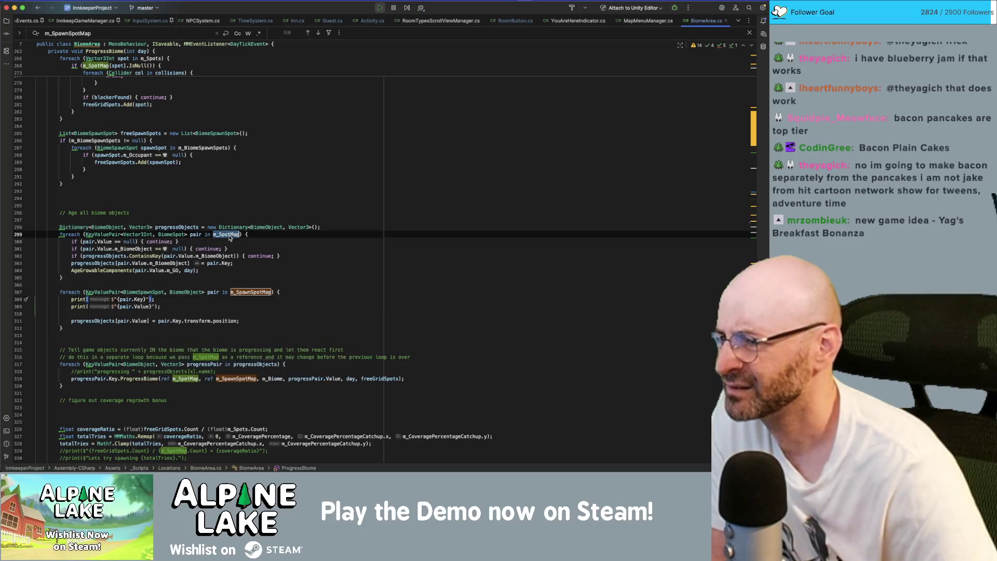
# Add 'if (pair.Value == null) { continue; }' to the m_SpawnSpotMap loop on line 310
pyautogui.click(255, 292)
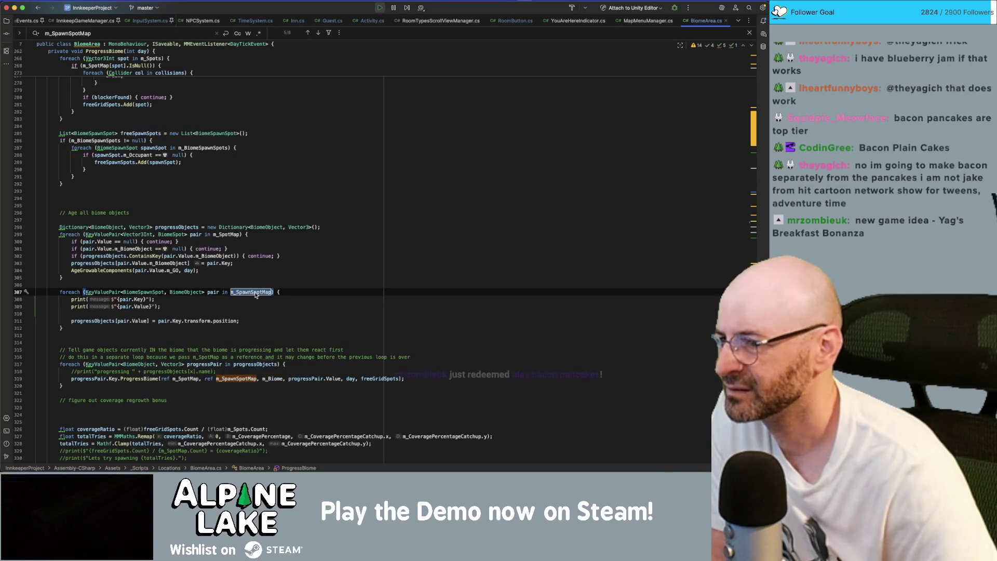
pyautogui.moveTo(254, 292)
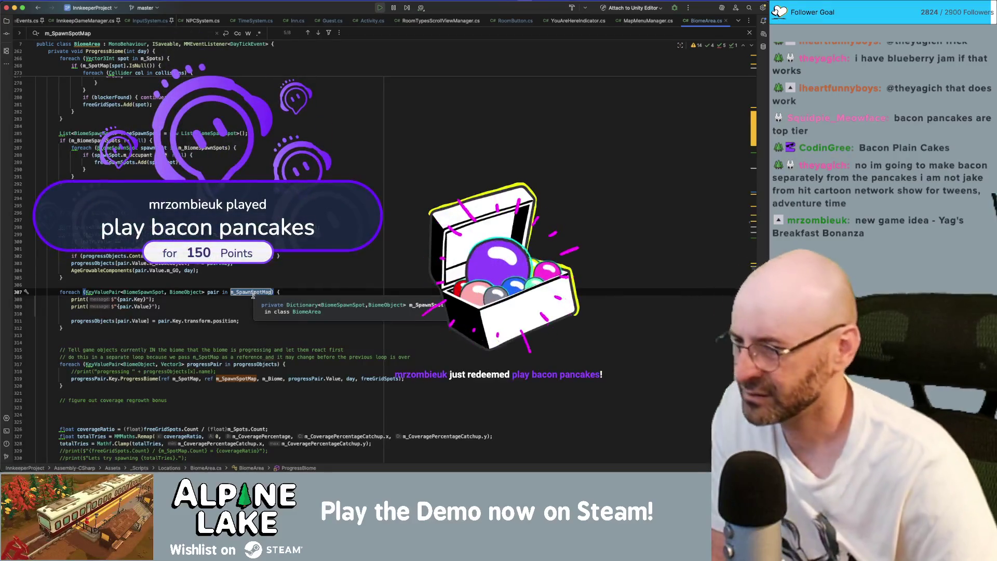
pyautogui.click(217, 312)
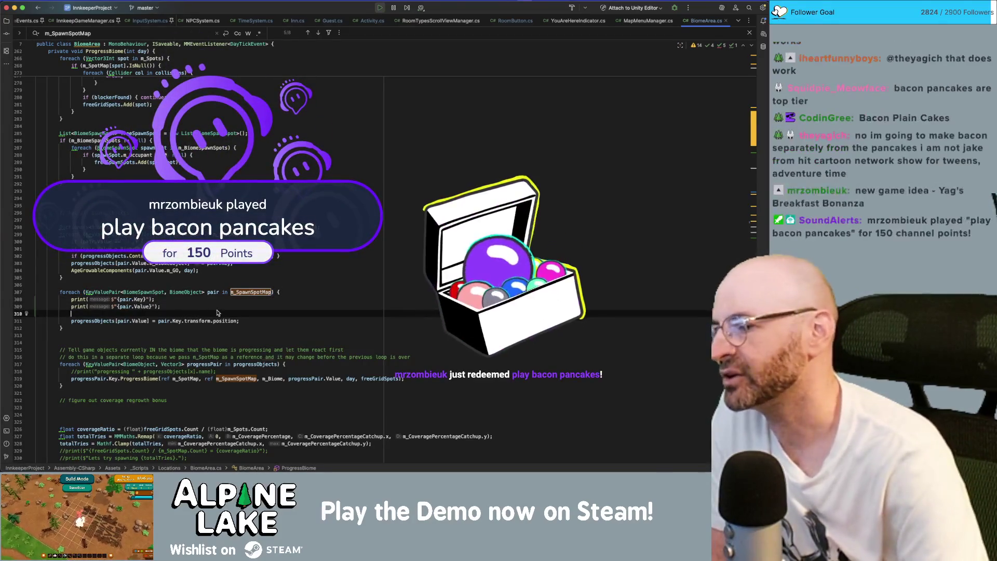
pyautogui.write('if(')
pyautogui.write('pair.value == null')
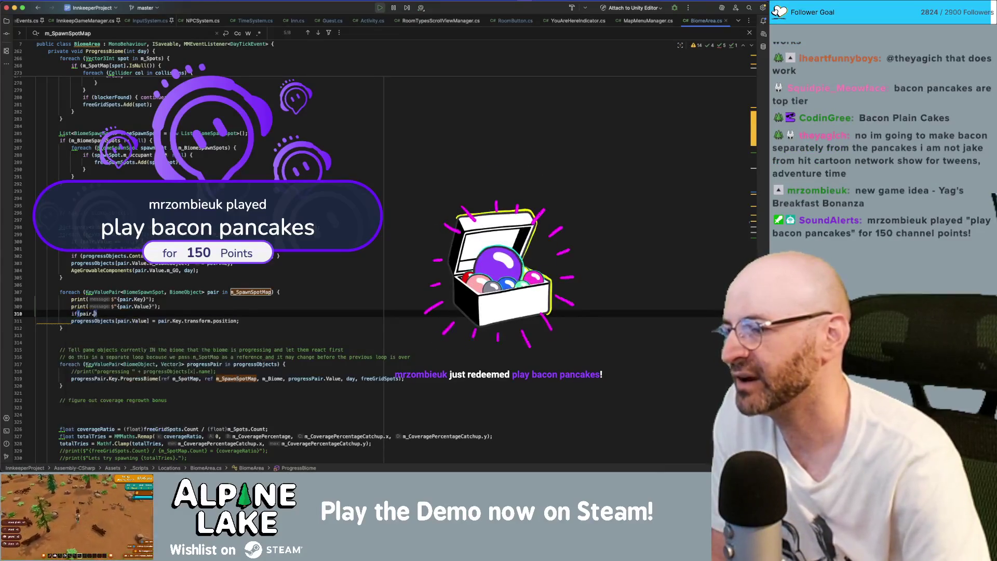
pyautogui.click(98, 314)
pyautogui.press('BackSpace')
pyautogui.write('Value == null')
pyautogui.press('End')
pyautogui.write('{ continue')
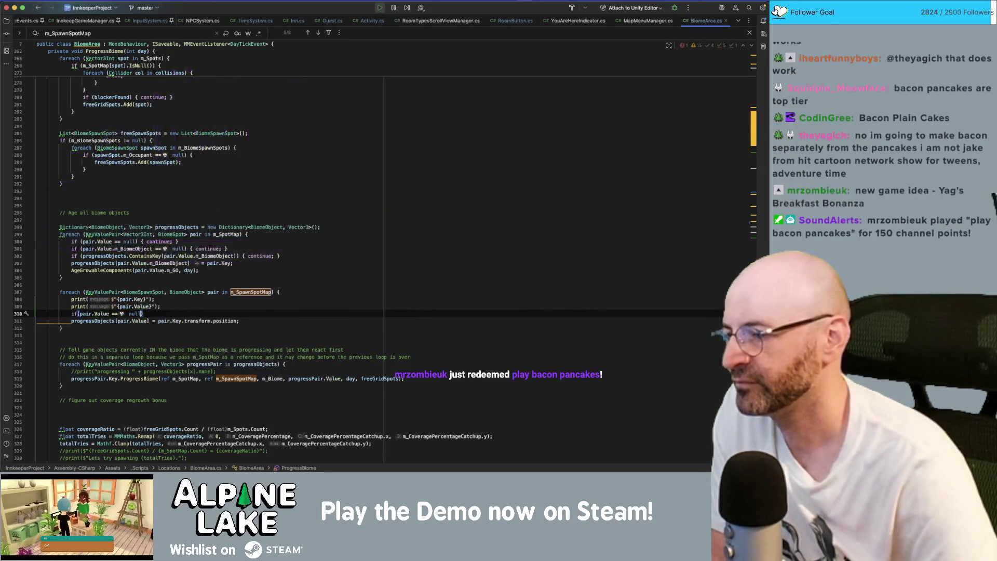
pyautogui.write(';')
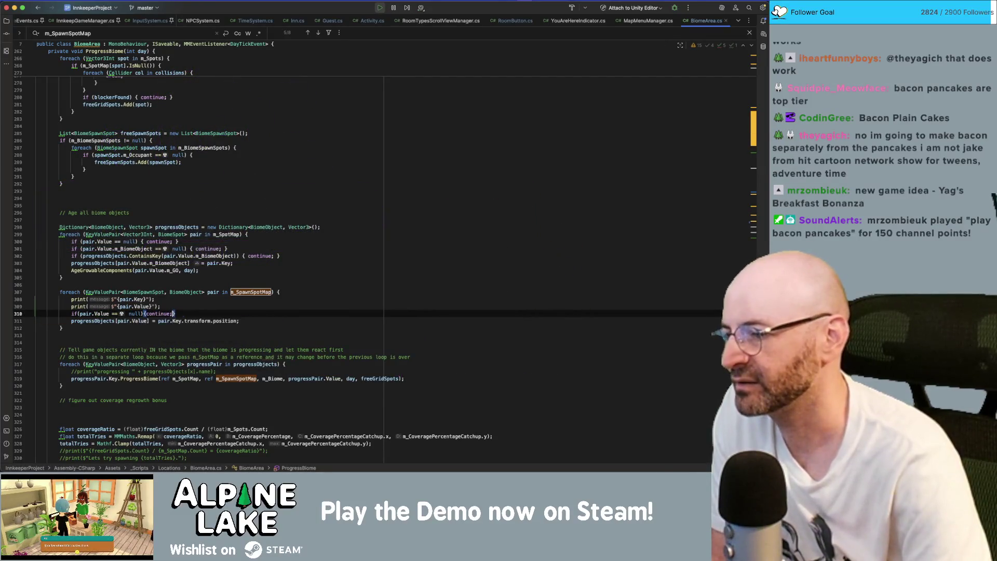
pyautogui.press('Return')
# Delete the two debug print lines from the loop
pyautogui.press('BackSpace')
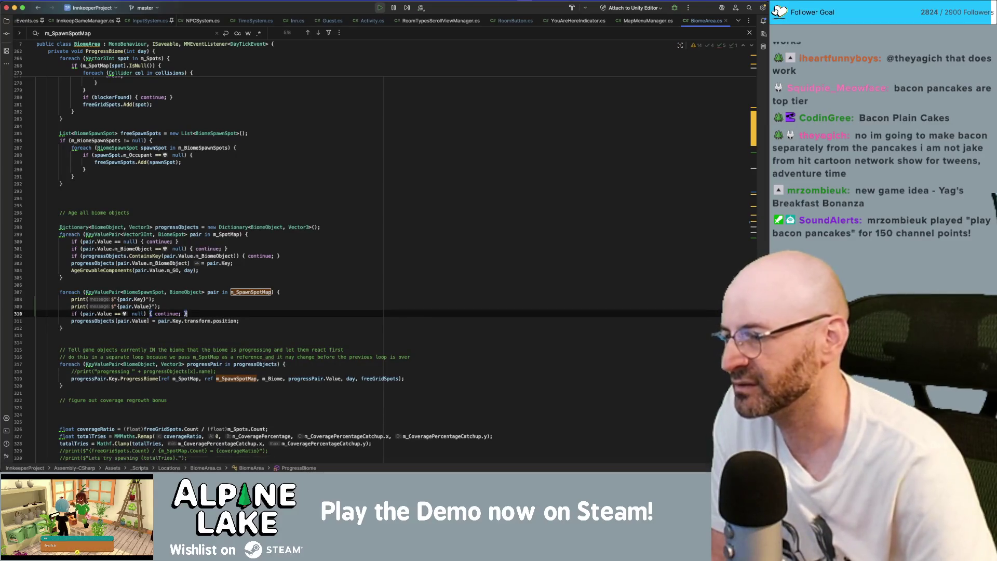
pyautogui.press('Up')
pyautogui.hotkey('shift', 'Home')
pyautogui.hotkey('shift', 'Up')
pyautogui.press('BackSpace')
pyautogui.press('BackSpace')
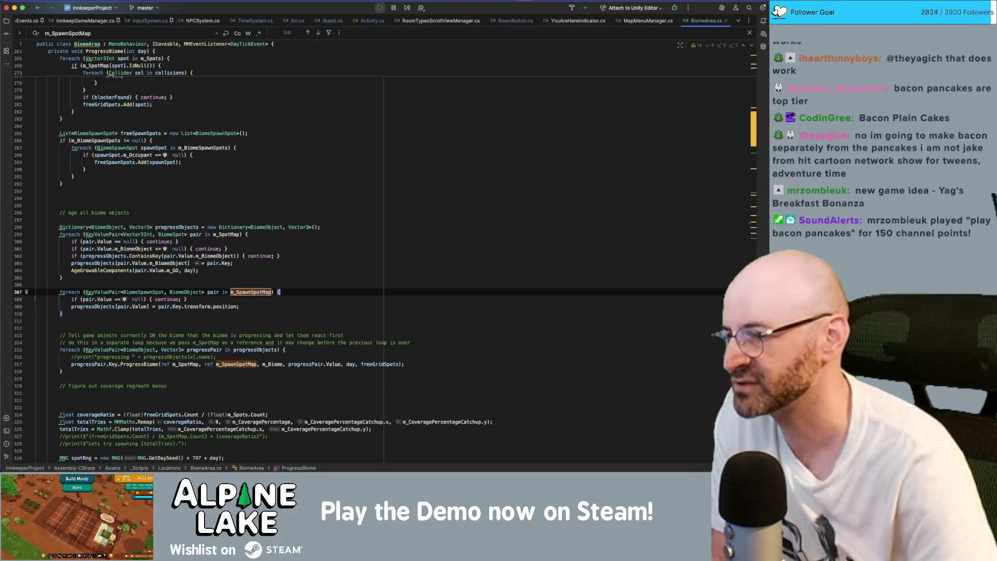
# Switch to the Unity Editor and stop the running game
pyautogui.click(289, 314)
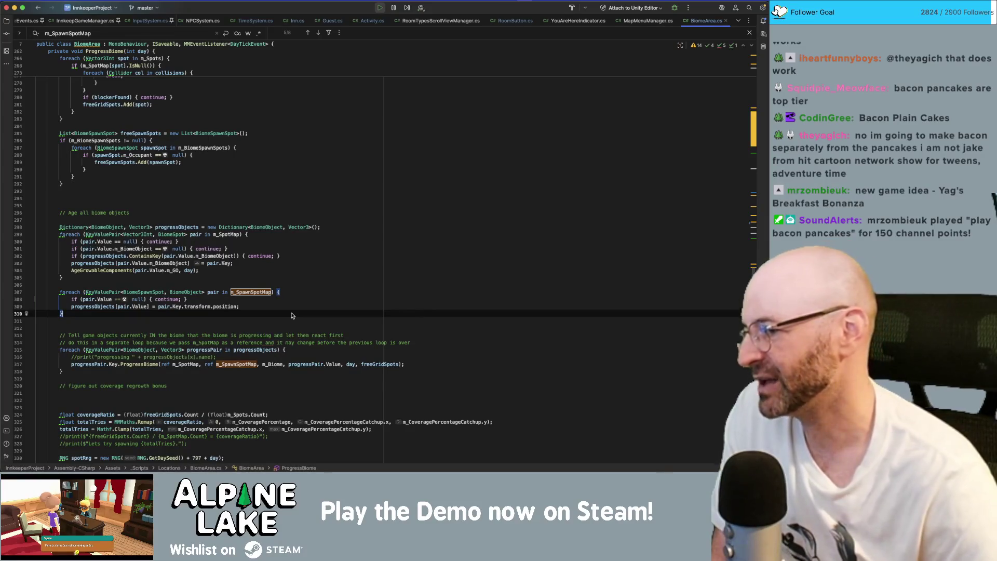
pyautogui.press('Up')
pyautogui.press('Up')
pyautogui.press('End')
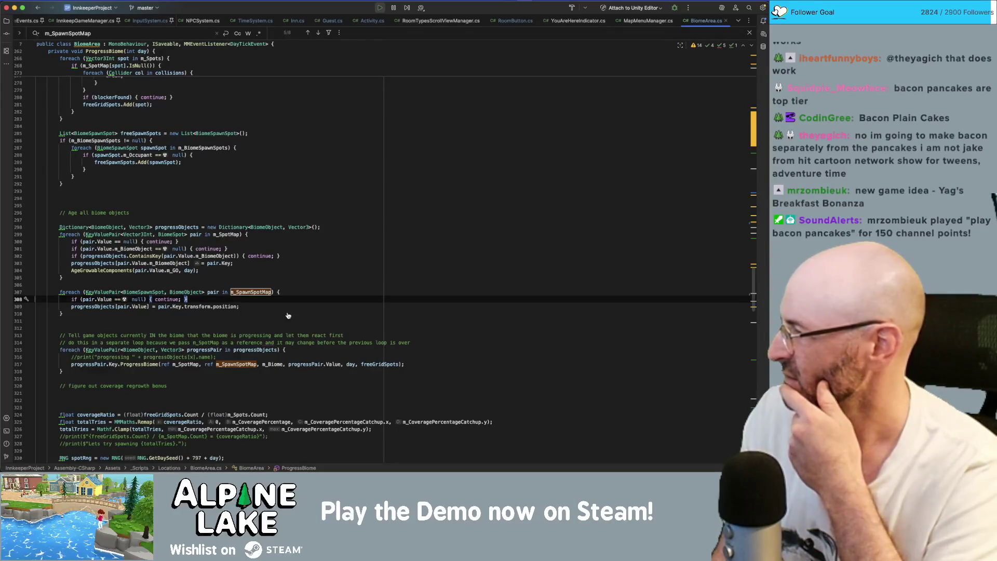
pyautogui.press('super+Tab')
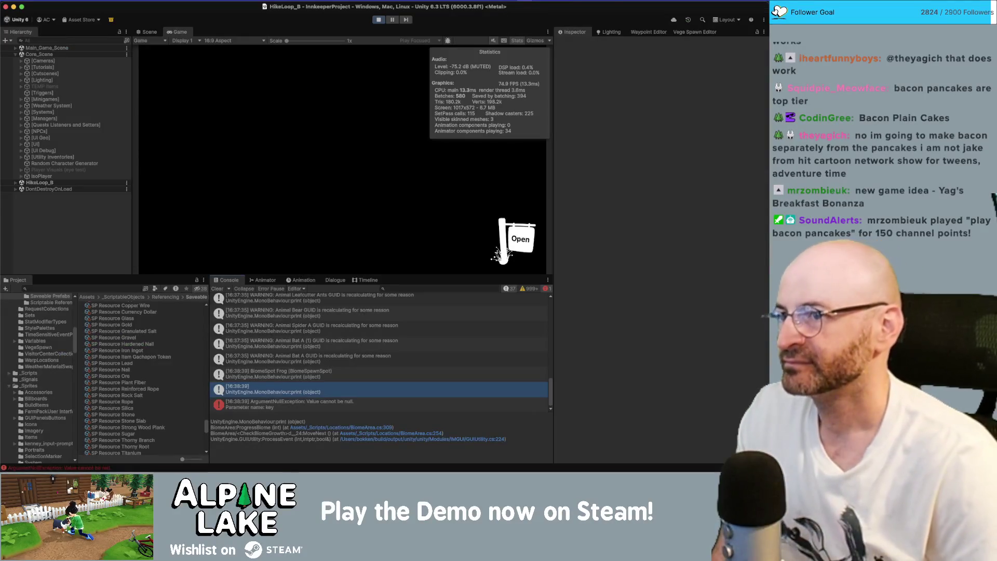
pyautogui.click(378, 20)
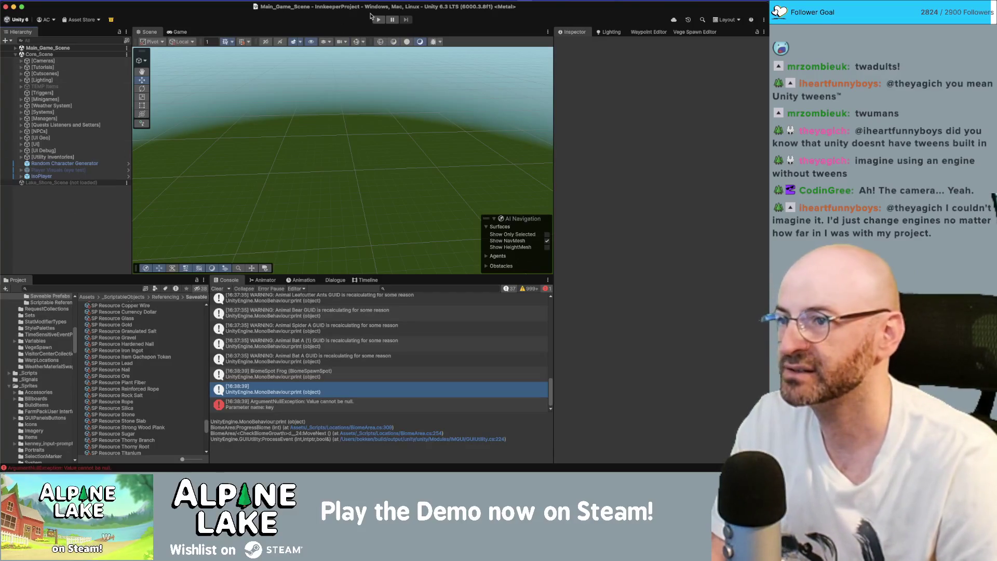
# Start the game in Play mode to test the null-check fix
pyautogui.click(381, 20)
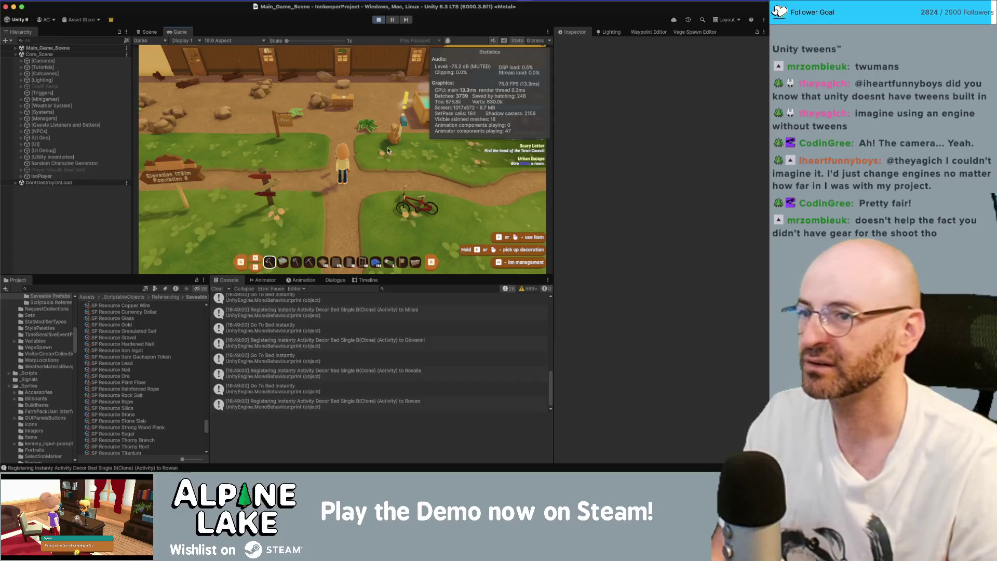
# Walk the character past the bicycle, welcome desk and baths, then out onto the grassy path
pyautogui.press('d')
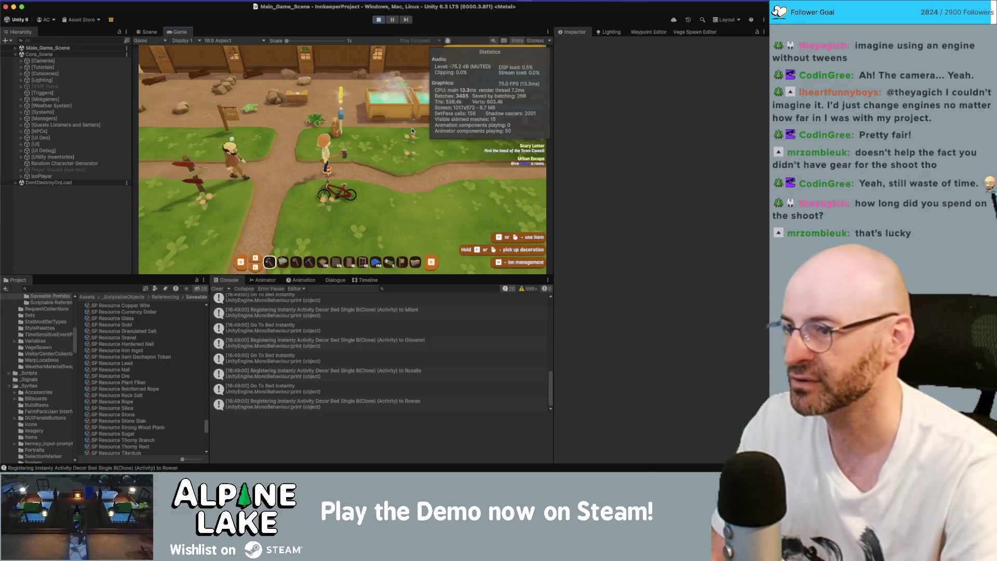
pyautogui.press('w')
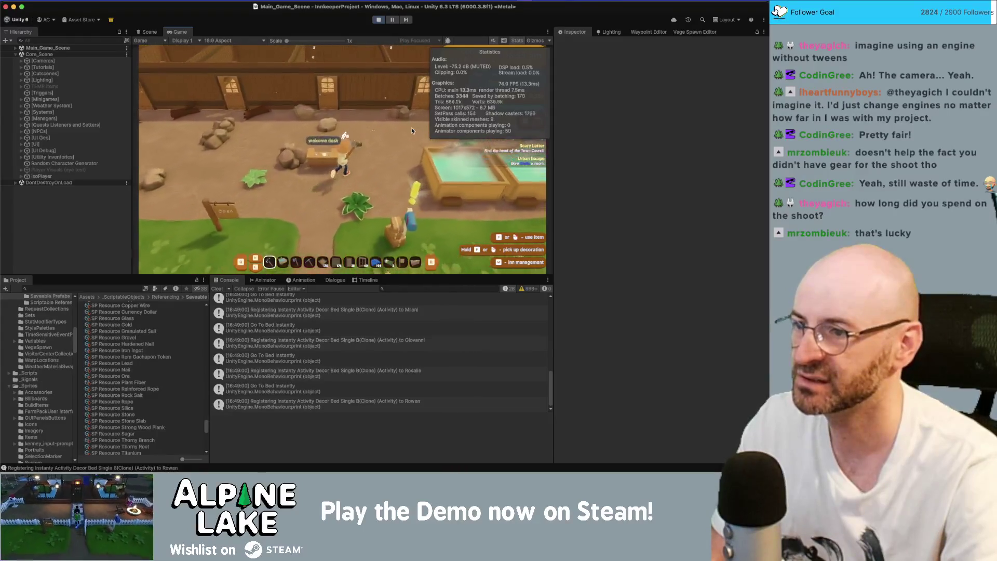
pyautogui.press('d')
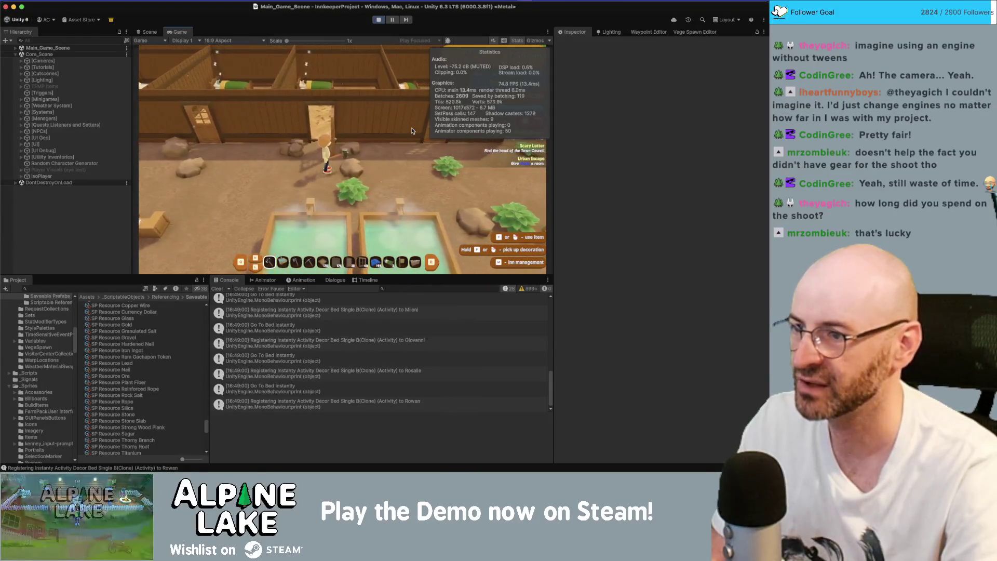
pyautogui.press('a')
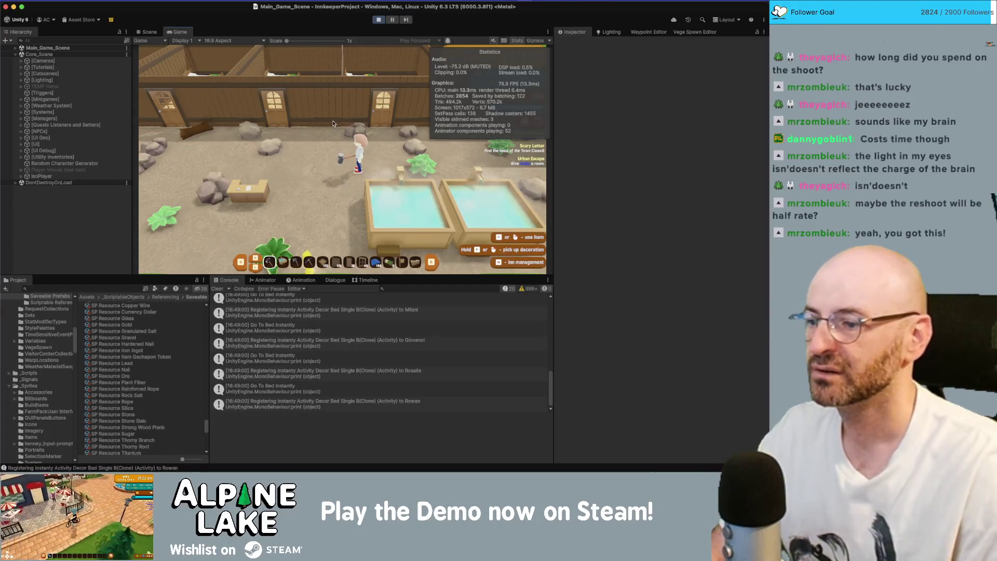
pyautogui.press('s')
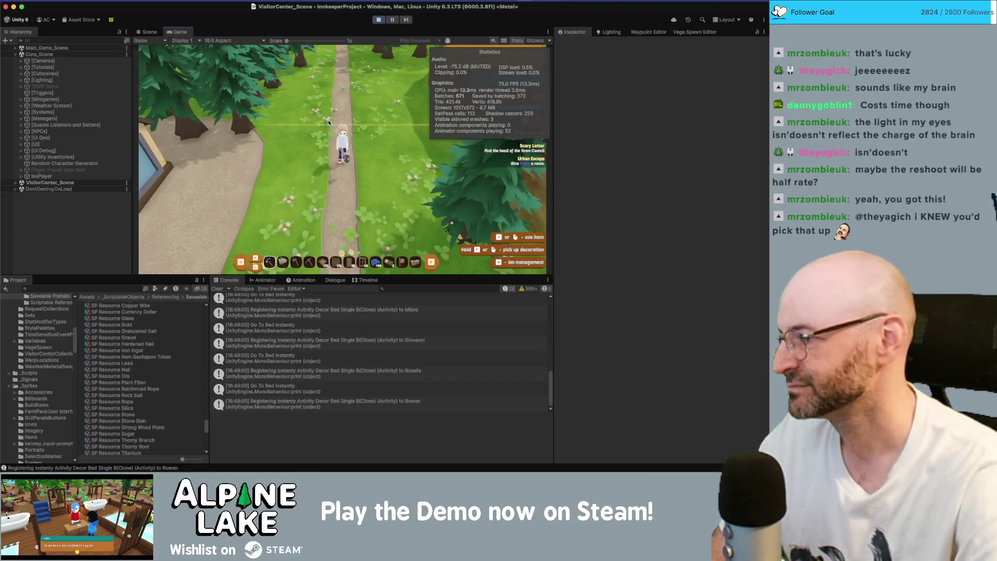
# Walk the character up the forest path to the signpost and try using the held item there
pyautogui.press('w')
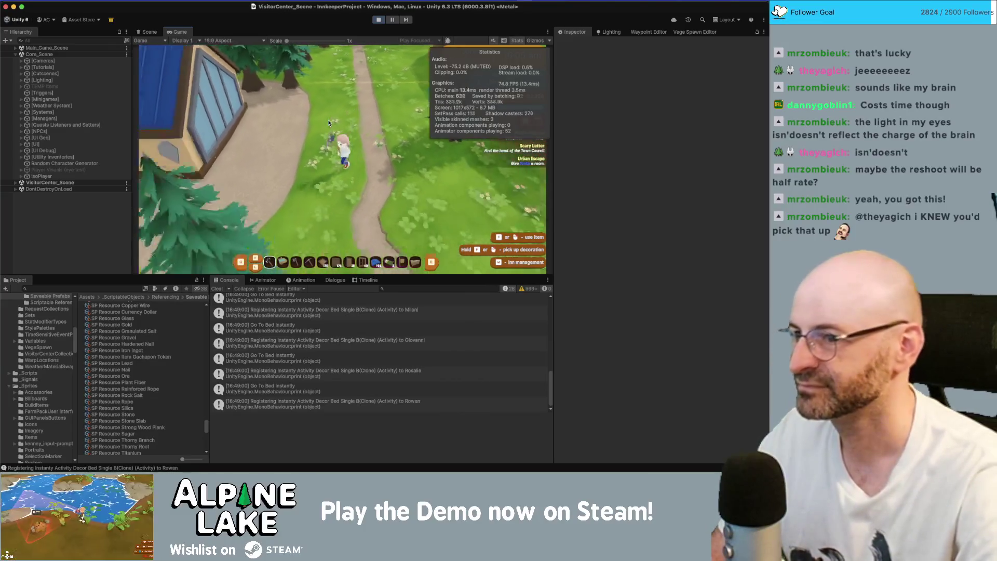
pyautogui.press('s')
pyautogui.press('d')
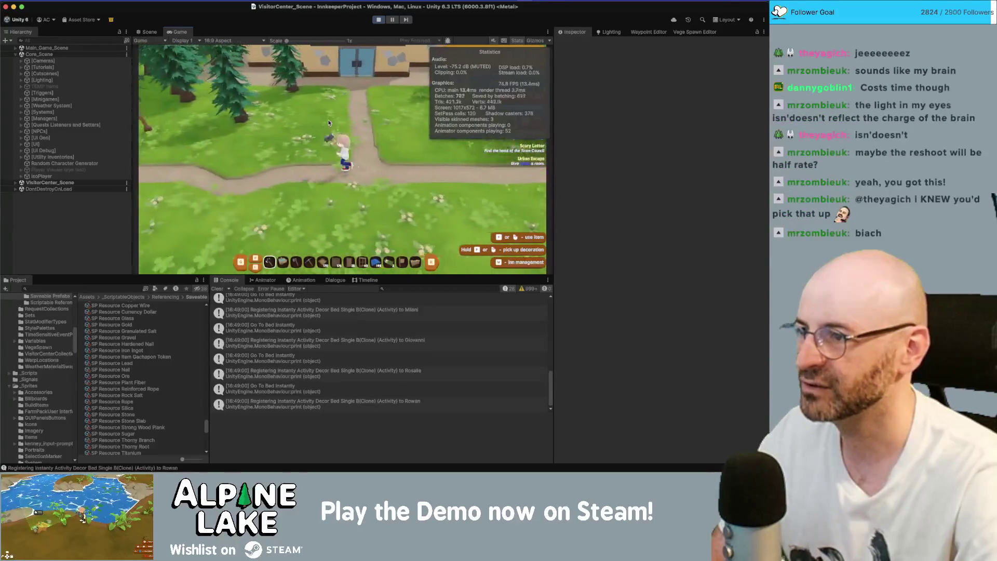
pyautogui.press('a')
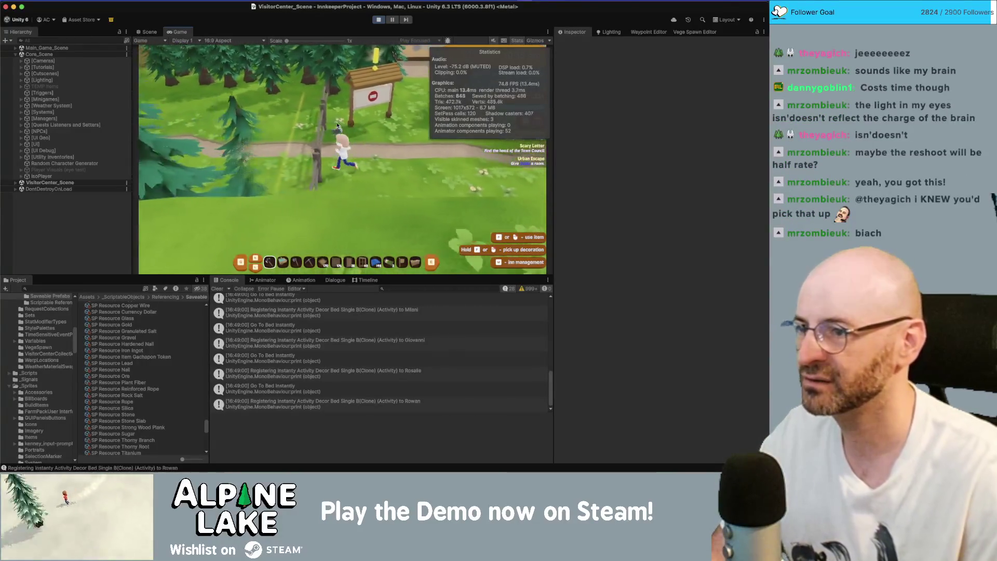
pyautogui.click(333, 121)
pyautogui.press('w')
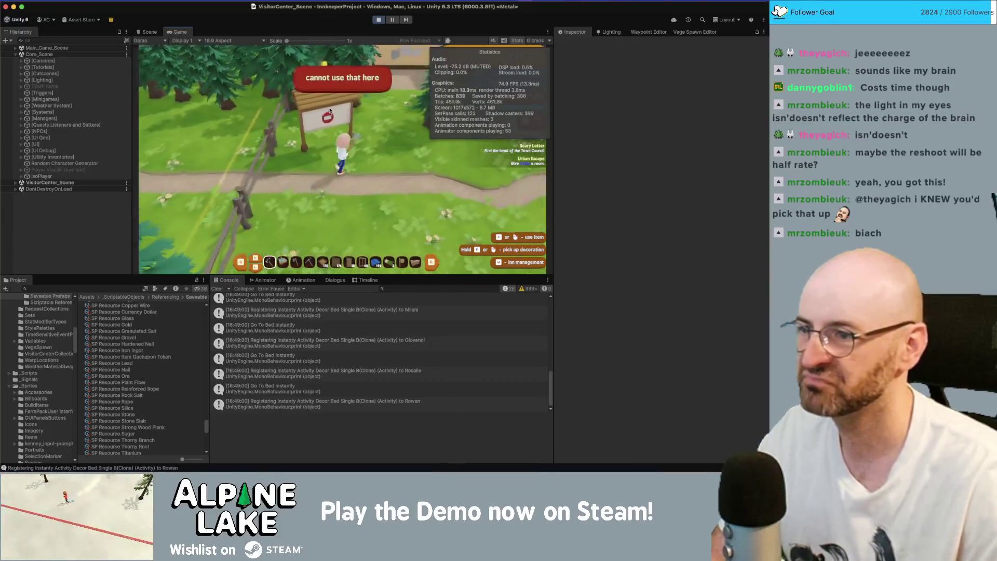
pyautogui.press('d')
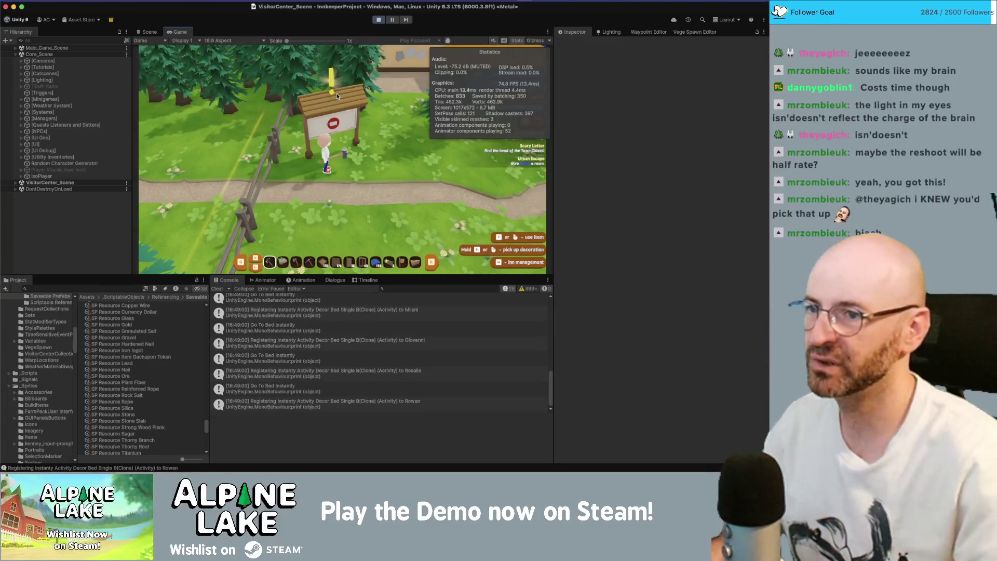
pyautogui.press('a')
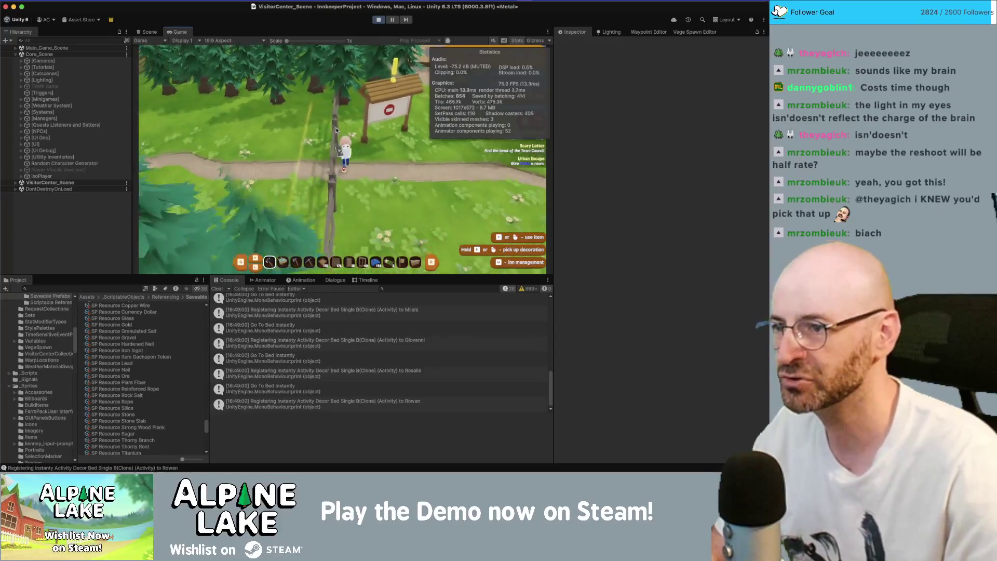
# Try the held item near the sign again, then walk back and forth past the fence
pyautogui.click(332, 124)
pyautogui.press('d')
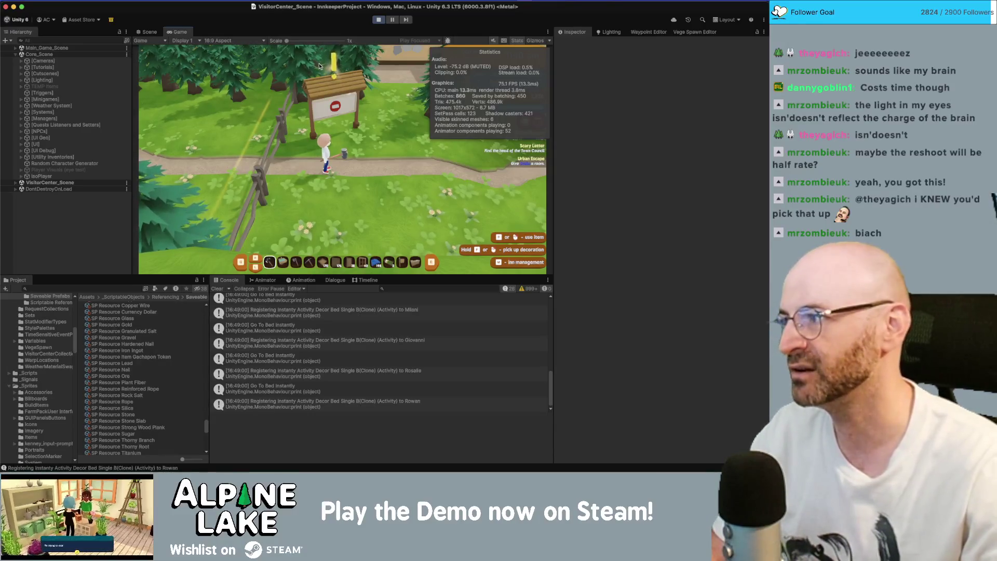
pyautogui.press('d')
pyautogui.press('a')
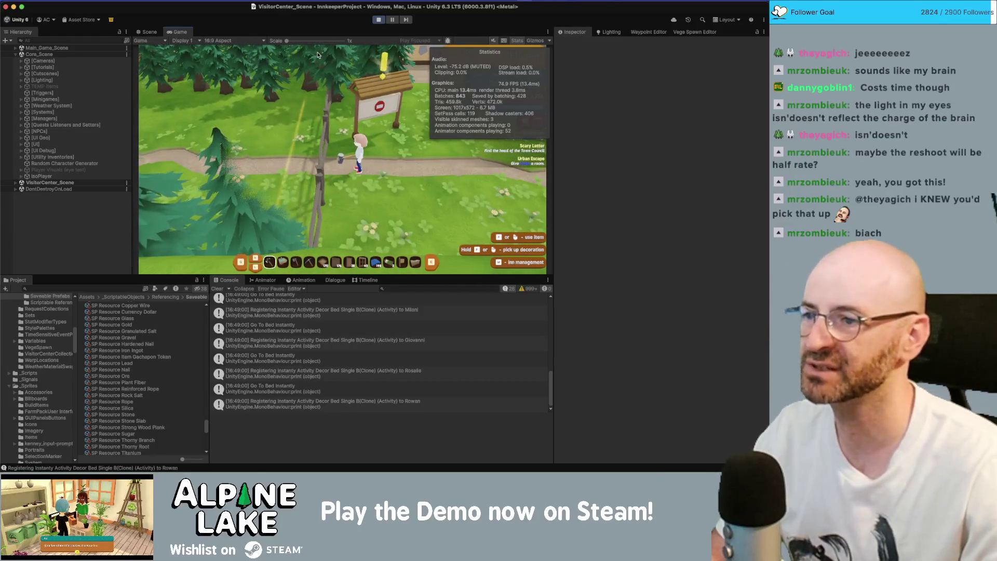
pyautogui.press('d')
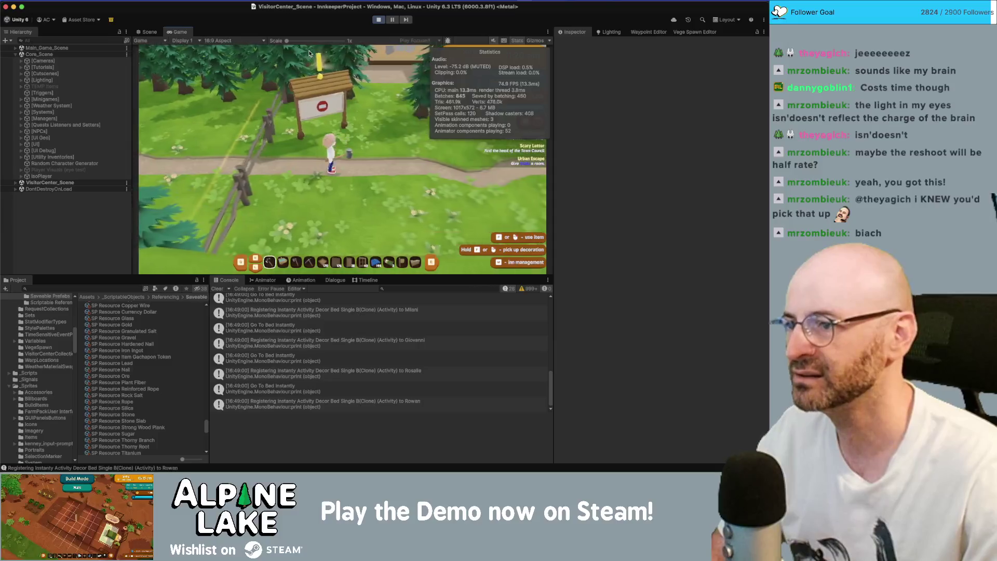
pyautogui.press('d')
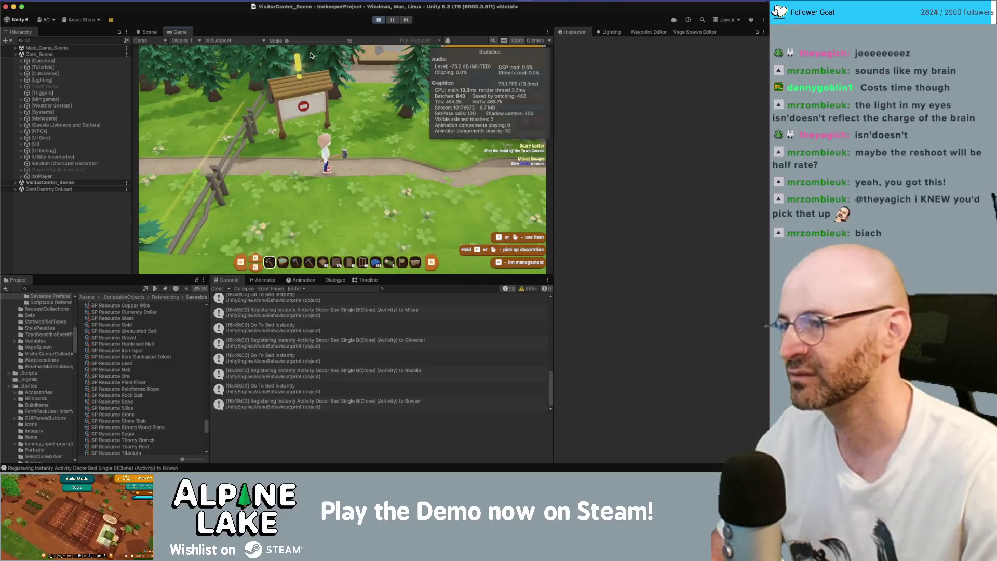
pyautogui.press('a')
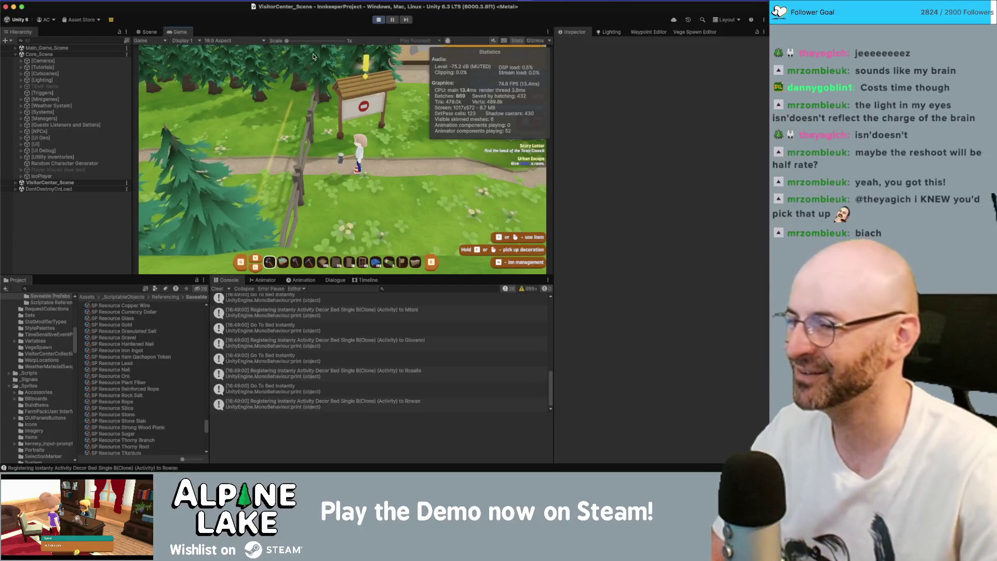
pyautogui.press('d')
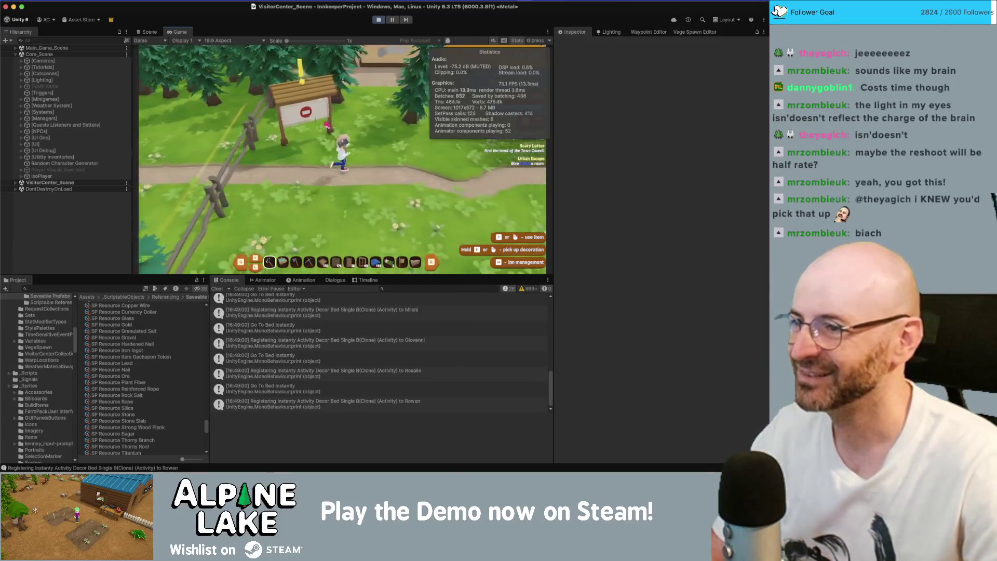
pyautogui.click(50, 40)
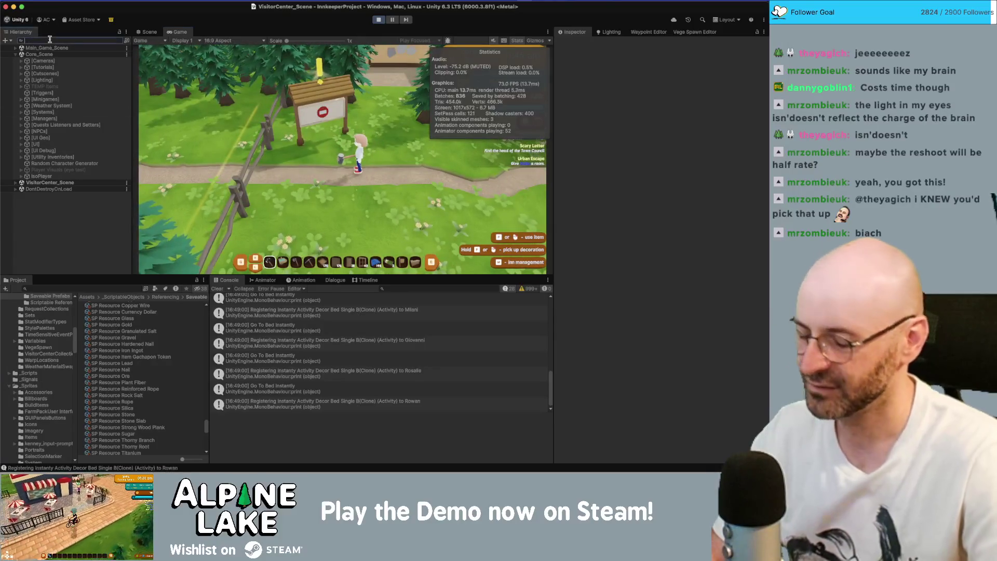
# Filter the Hierarchy for fence objects and deactivate SM_Prop_Fence_01 (90)
pyautogui.write('ceh')
pyautogui.press('BackSpace')
pyautogui.scroll(-10, 8, 106)
pyautogui.click(13, 251)
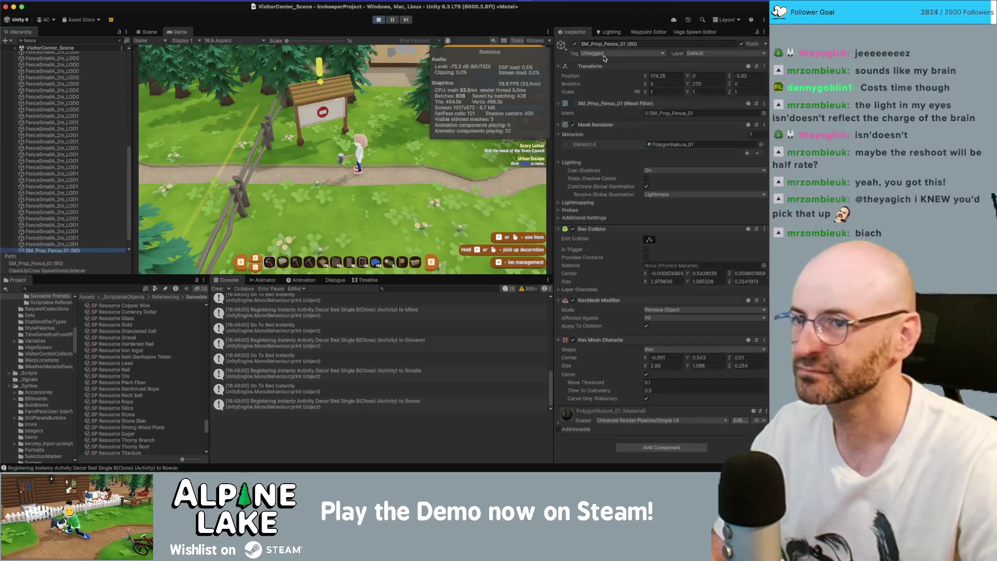
pyautogui.click(575, 44)
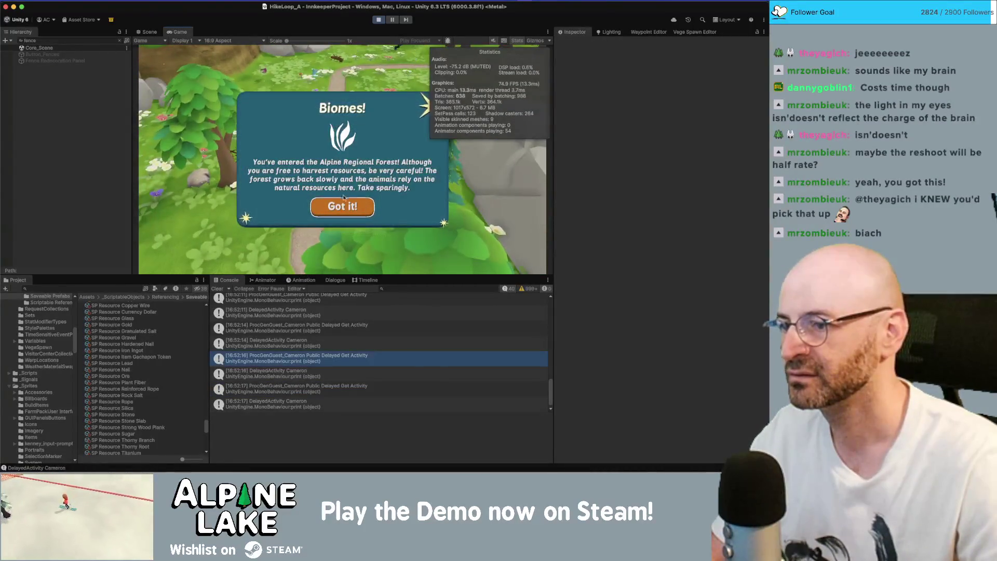
# Dismiss the Biomes! message and comment out the DelayedActivity print in Guest.cs
pyautogui.click(343, 205)
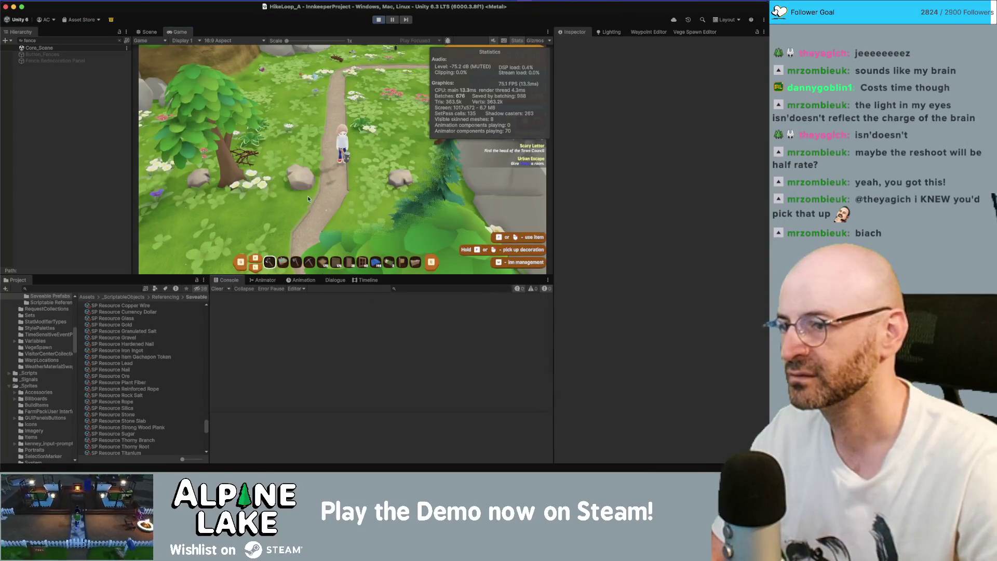
pyautogui.doubleClick(316, 314)
pyautogui.press('super+slash')
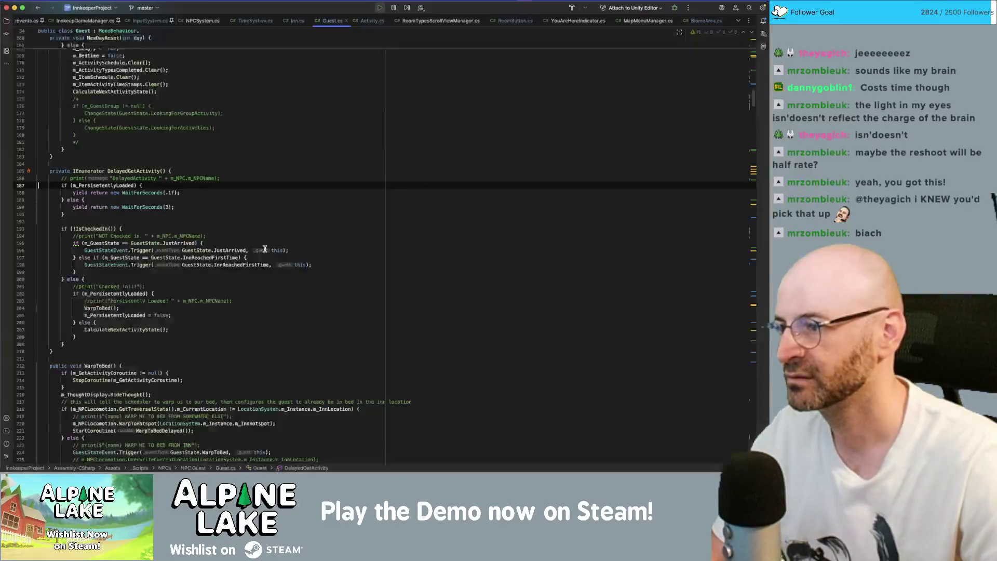
pyautogui.click(275, 229)
pyautogui.press('super+Tab')
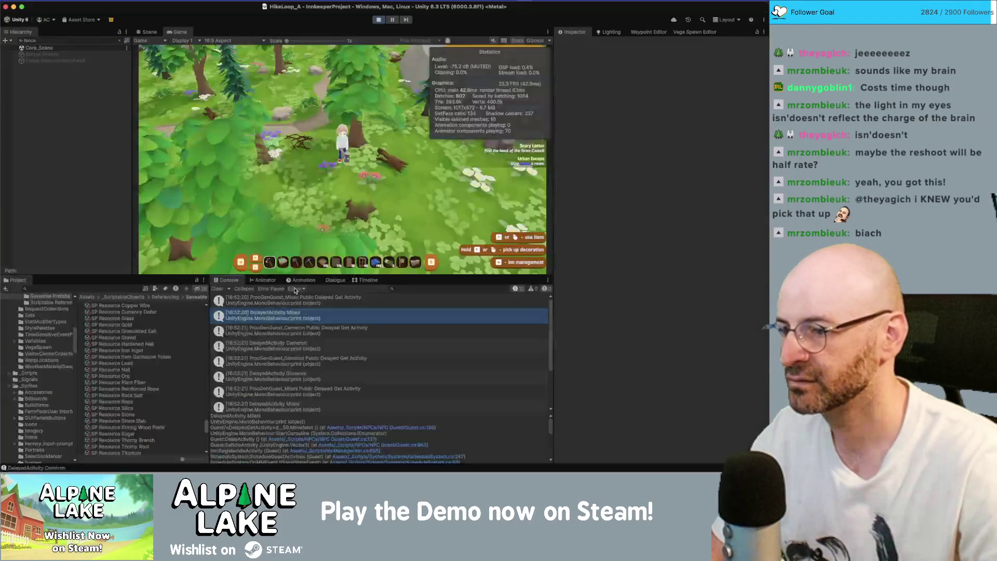
# Select the first console log entry, then walk the character out into the meadow
pyautogui.click(298, 303)
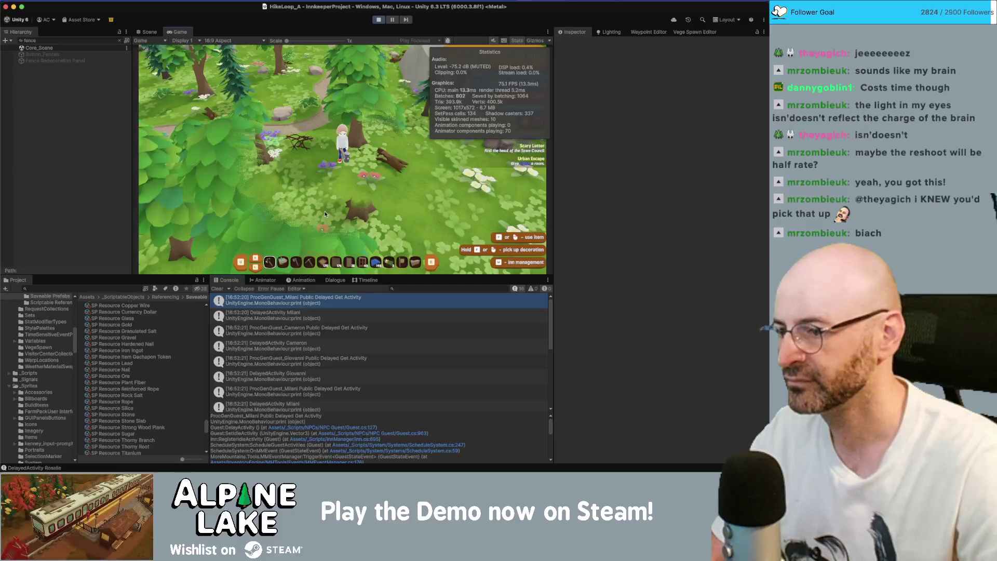
pyautogui.click(325, 214)
pyautogui.press('w')
pyautogui.press('s')
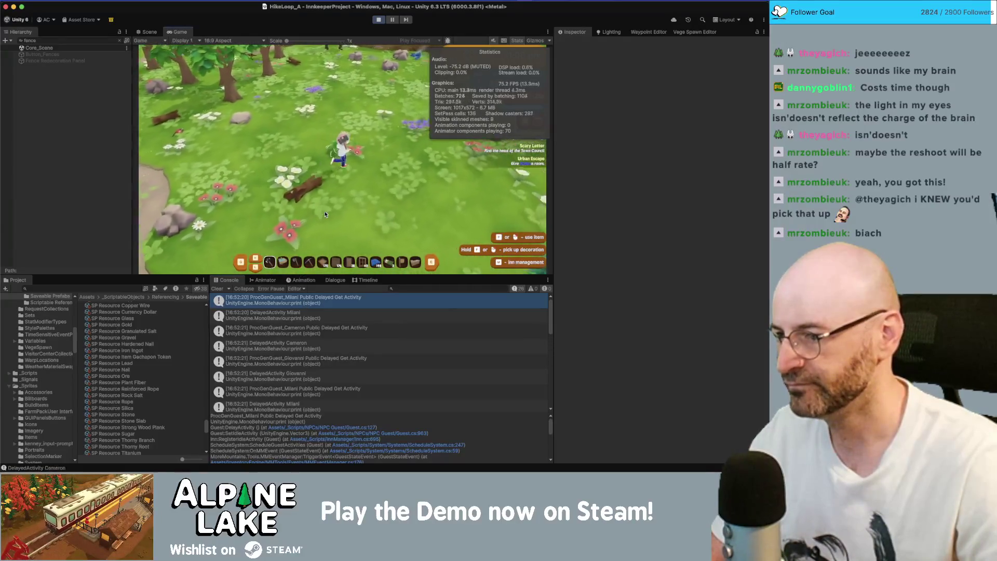
# Comment out the print at line 127 of Guest.cs and keep running through the meadow
pyautogui.doubleClick(300, 300)
pyautogui.press('super+slash')
pyautogui.press('super+Tab')
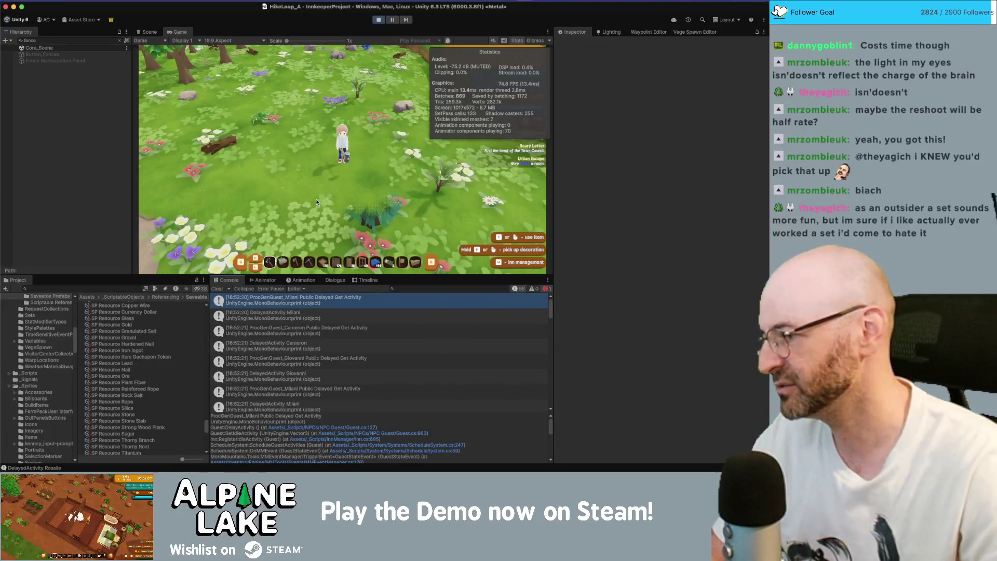
pyautogui.press('a')
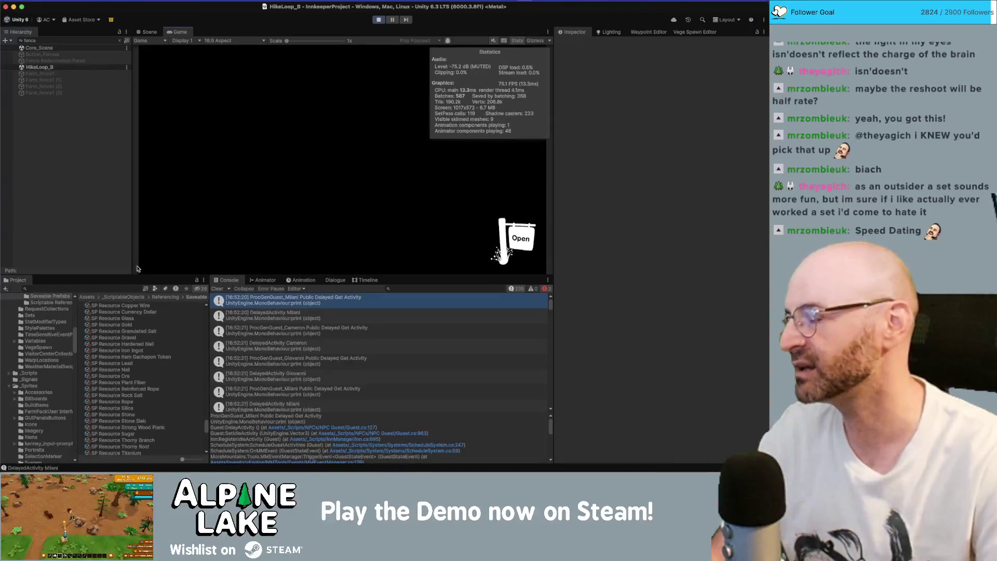
# Drag the panel splitters to enlarge the Game view and Console area
pyautogui.moveTo(138, 277); pyautogui.dragTo(138, 281)
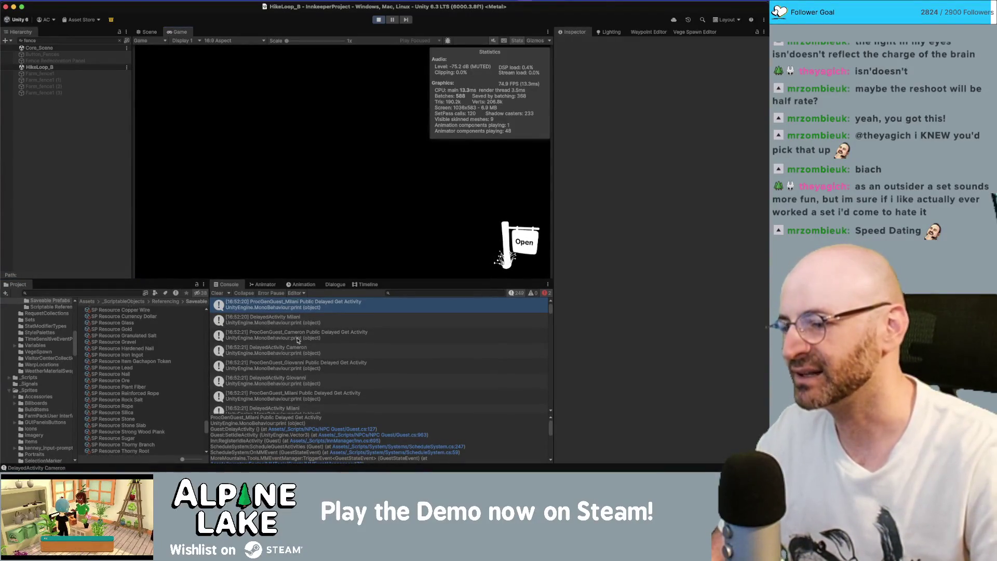
pyautogui.scroll(-10, 298, 340)
pyautogui.moveTo(551, 340); pyautogui.dragTo(555, 400)
pyautogui.moveTo(554, 334); pyautogui.dragTo(554, 403)
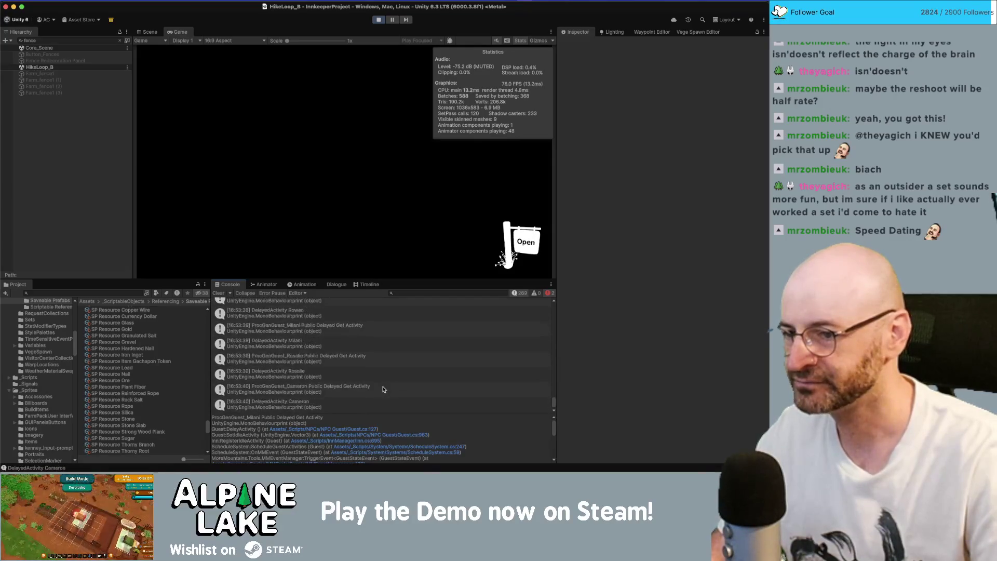
# Show only errors and open the NullReferenceException at BiomeArea.cs line 441
pyautogui.click(516, 293)
pyautogui.click(389, 322)
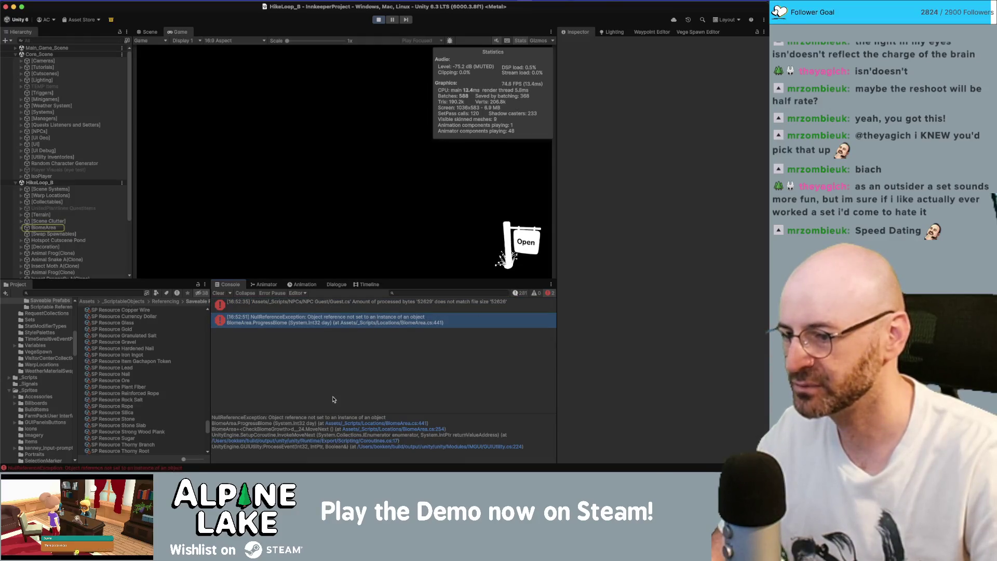
pyautogui.click(351, 423)
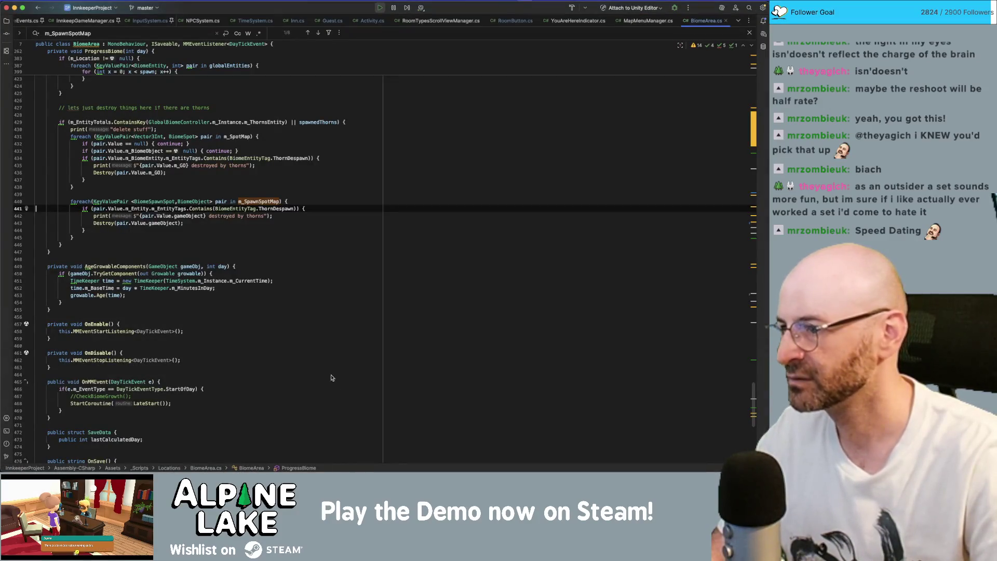
# Add 'if (pair.Value == null) { continue; }' above line 441 in BiomeArea.cs, then stop Unity's play session
pyautogui.scroll(10, 265, 293)
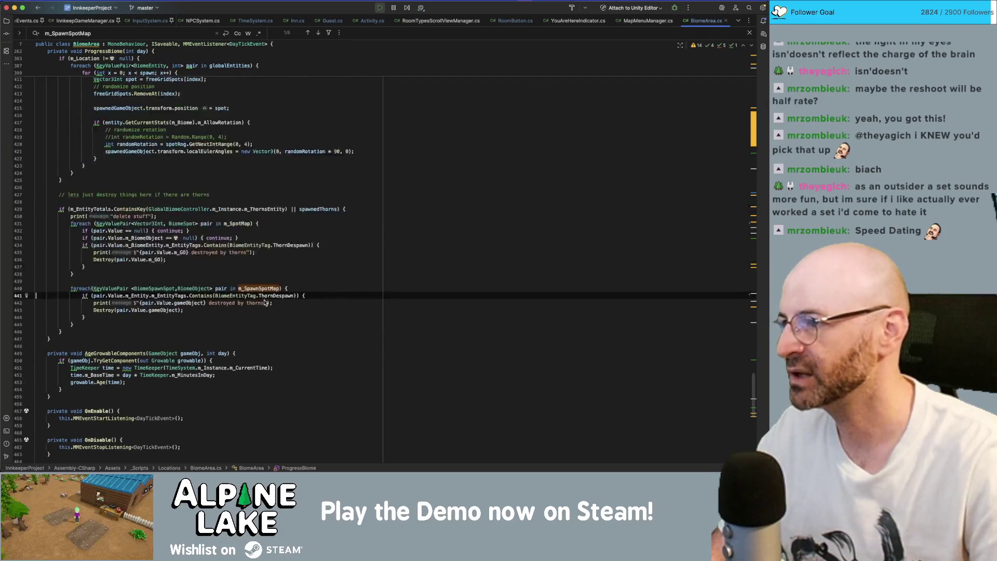
pyautogui.scroll(7, 257, 321)
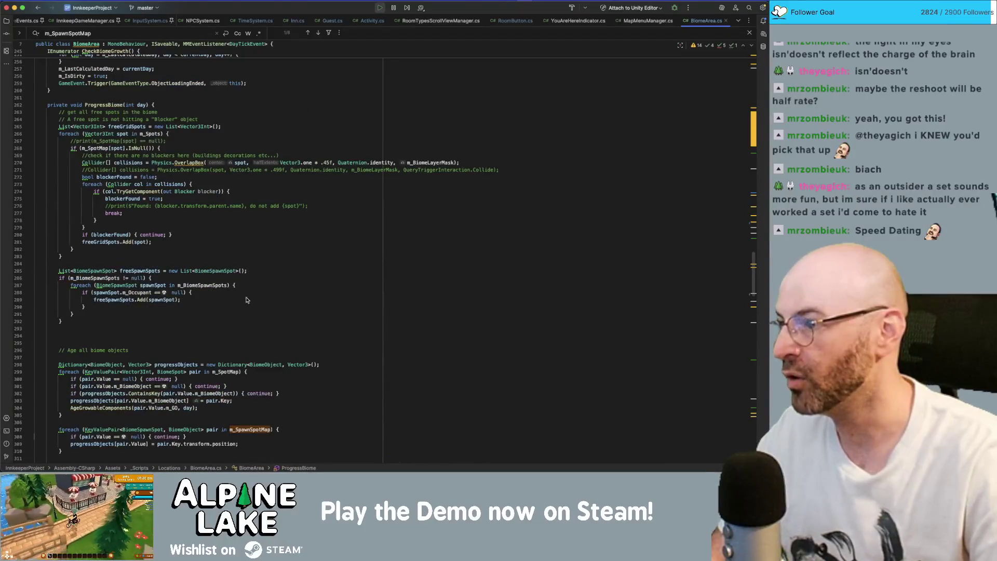
pyautogui.scroll(-15, 180, 267)
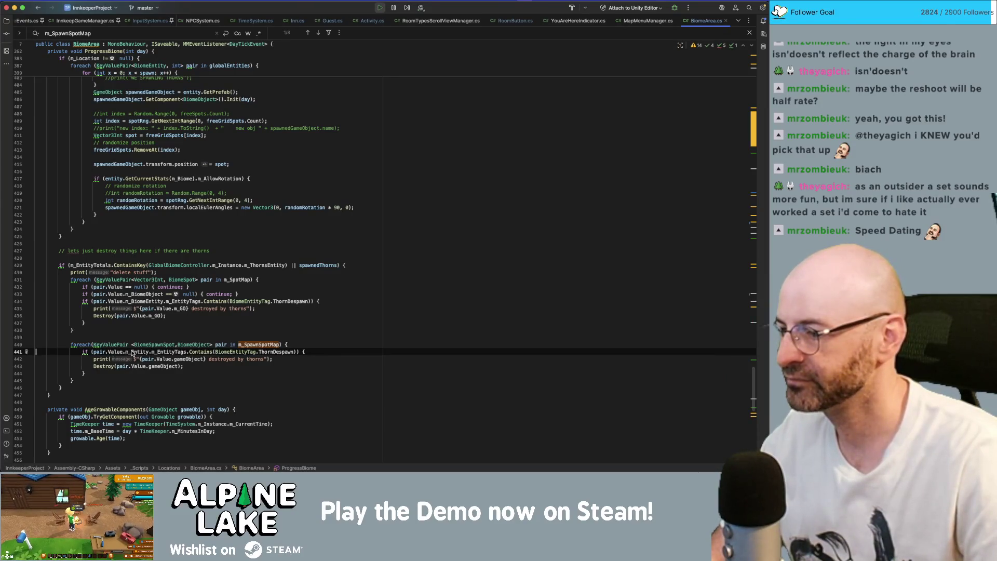
pyautogui.scroll(-1, 161, 353)
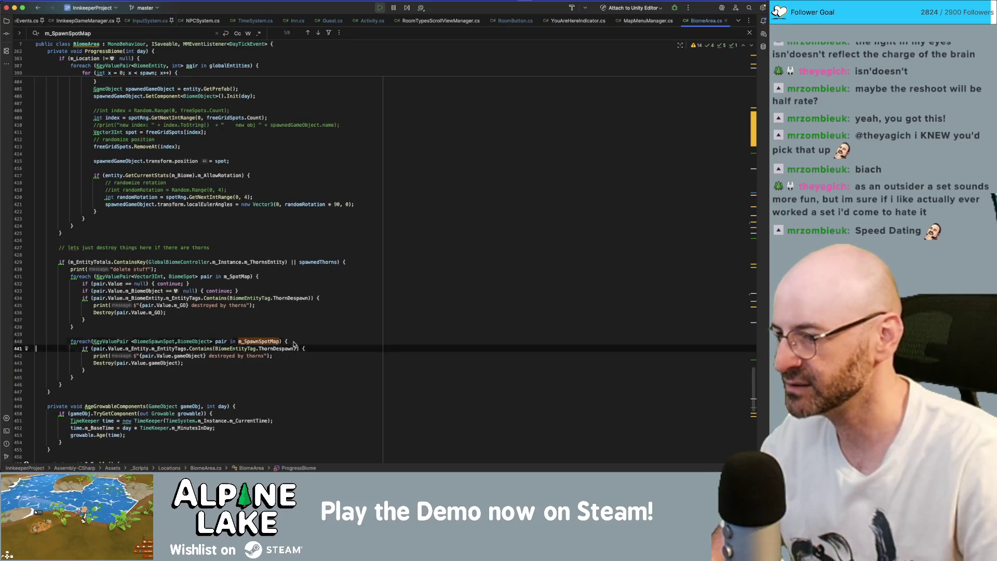
pyautogui.press('Return')
pyautogui.write('if(pai')
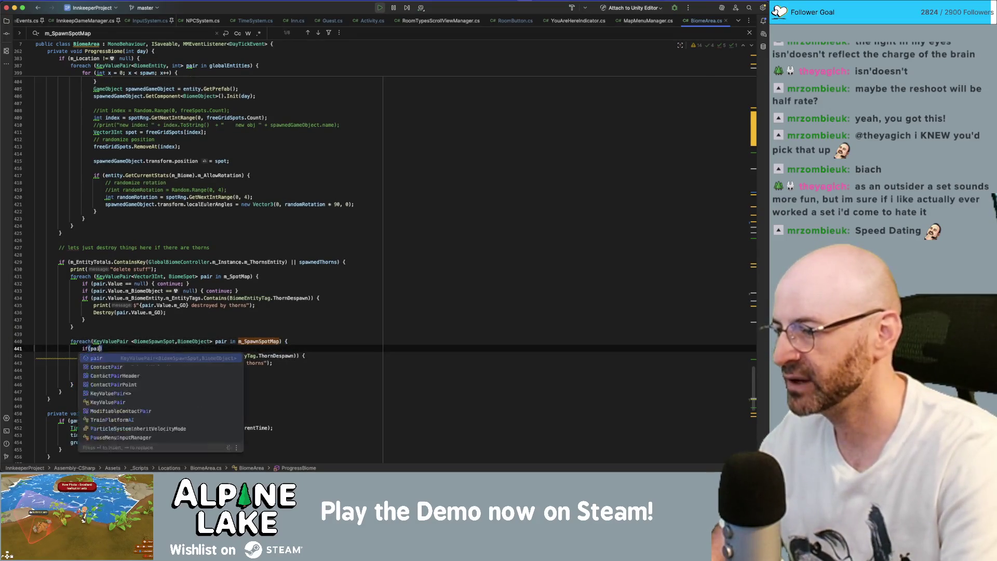
pyautogui.write('r.Value == null) { continue')
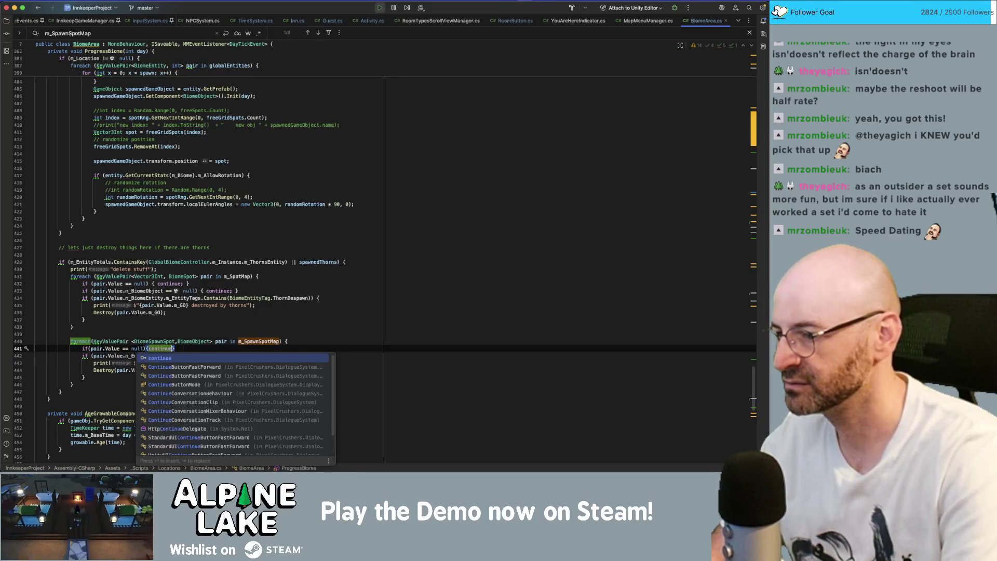
pyautogui.write(';')
pyautogui.press('Return')
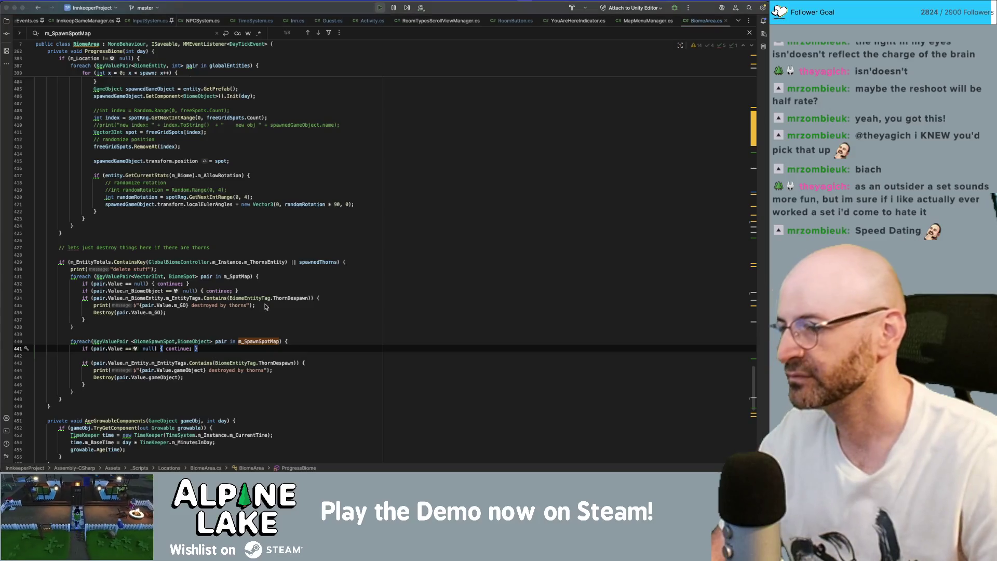
pyautogui.press('super+Tab')
pyautogui.click(379, 20)
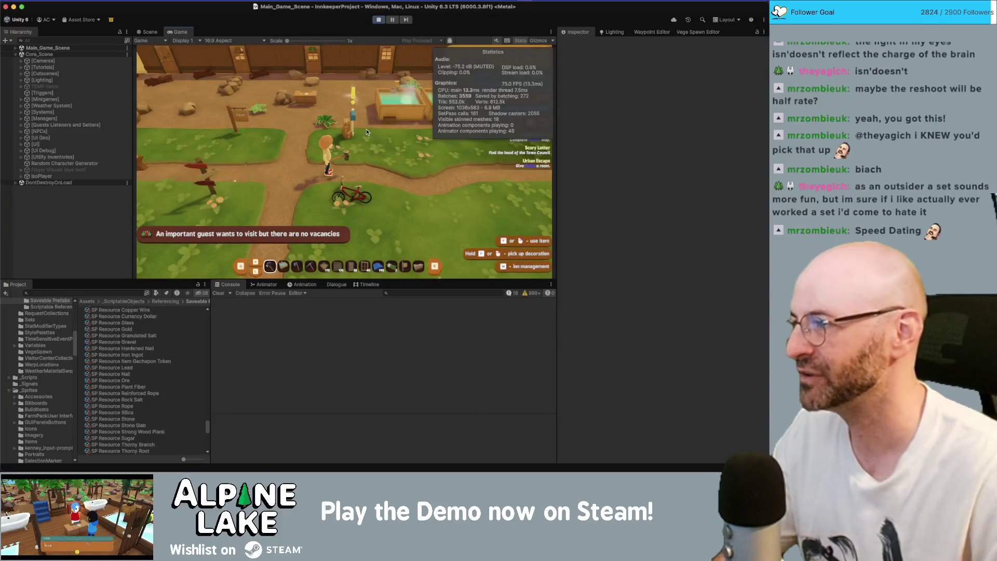
# Walk the character south and north along the town path, hiding the Stats overlay along the way
pyautogui.press('s')
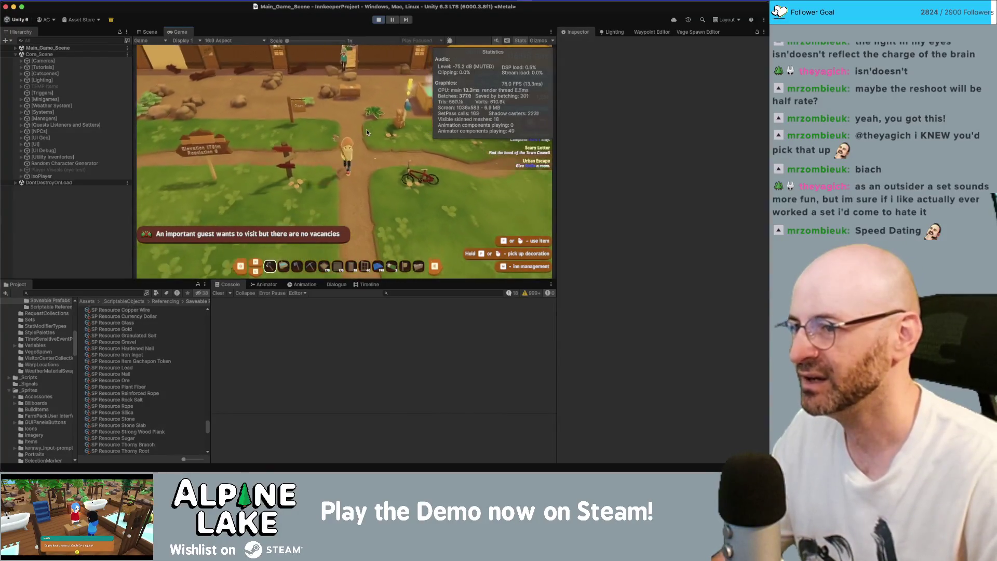
pyautogui.press('w')
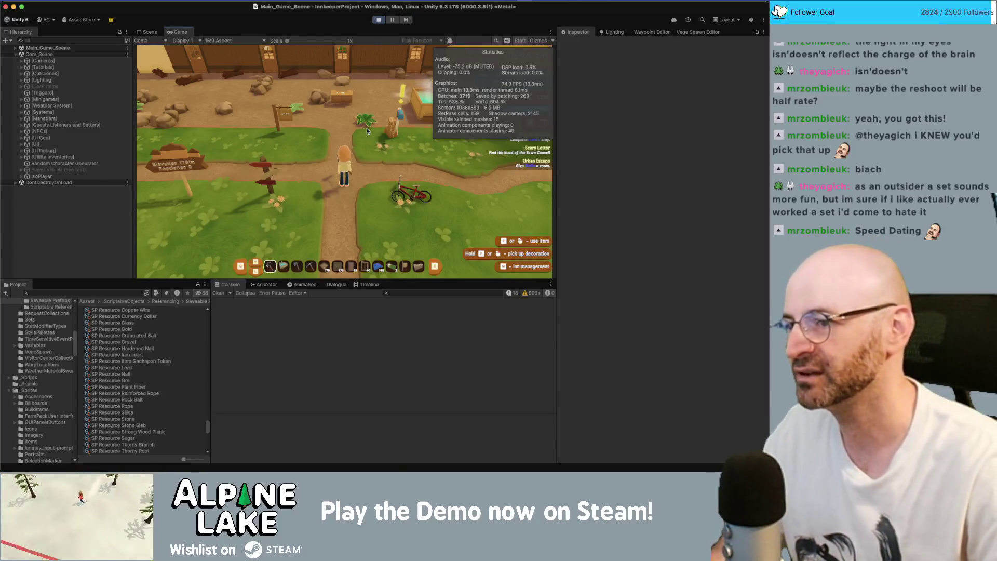
pyautogui.click(521, 42)
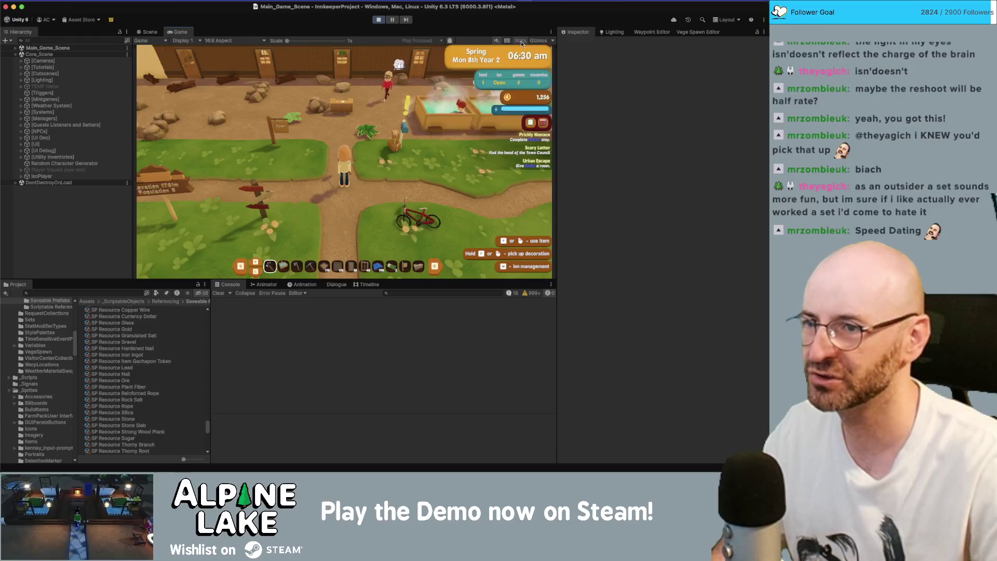
pyautogui.press('w')
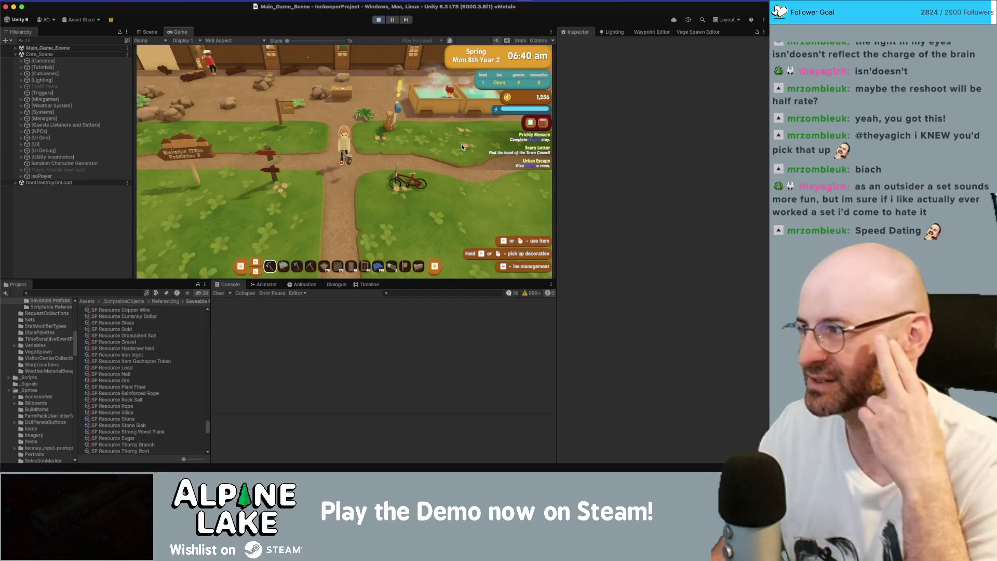
pyautogui.press('s')
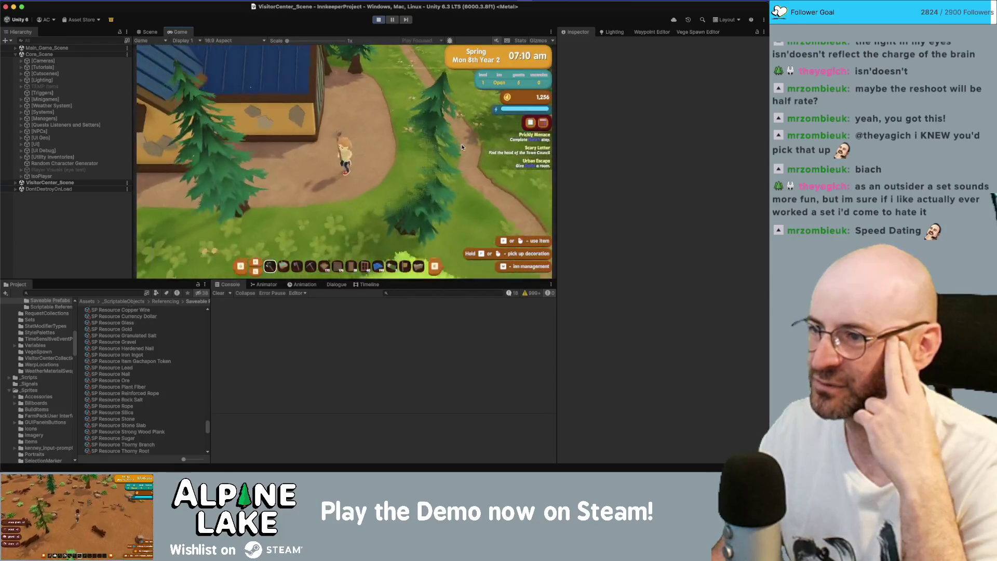
# Walk the character to the wooden sign to trigger the Entering The Forest task
pyautogui.press('s')
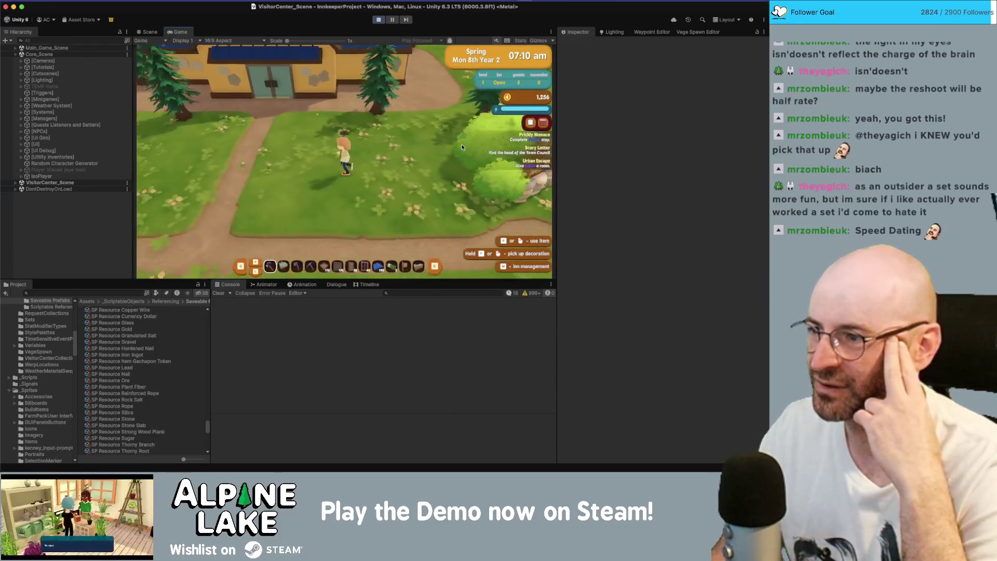
pyautogui.press('s')
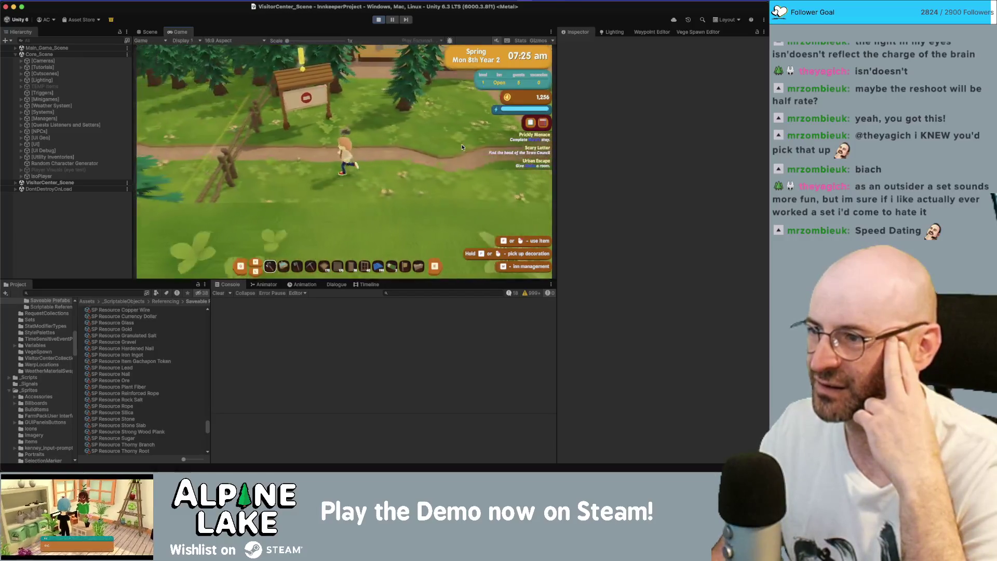
pyautogui.press('w')
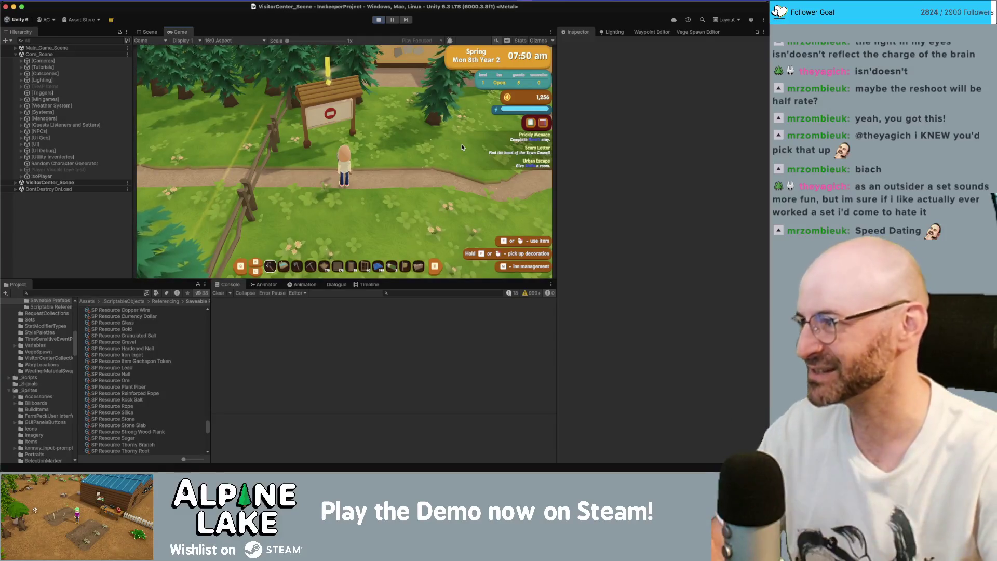
pyautogui.press('w')
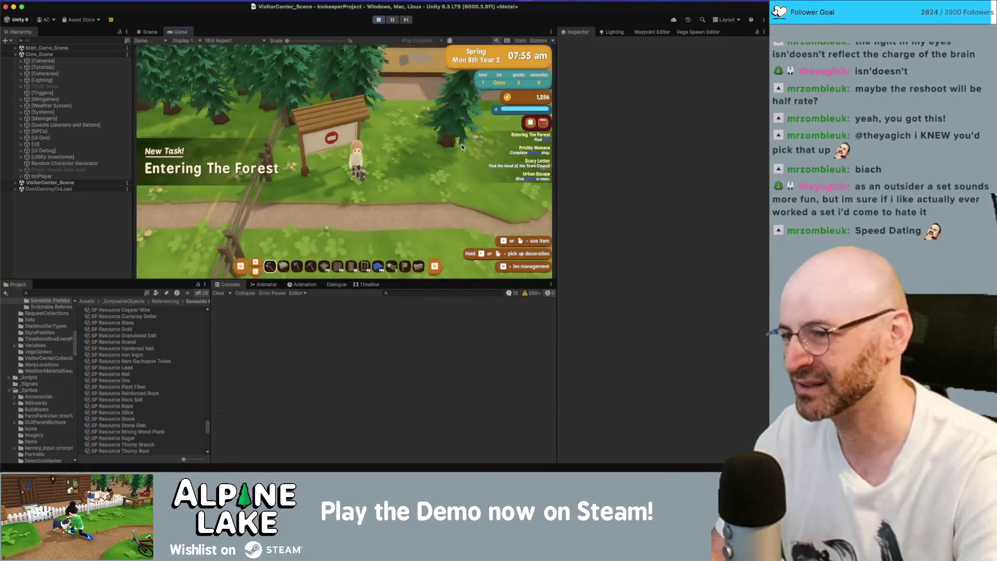
# Filter the Hierarchy for 'fence' and select SM_Prop_Fence_01 (90)
pyautogui.click(105, 41)
pyautogui.press('BackSpace')
pyautogui.write('fence')
pyautogui.scroll(-5, 109, 165)
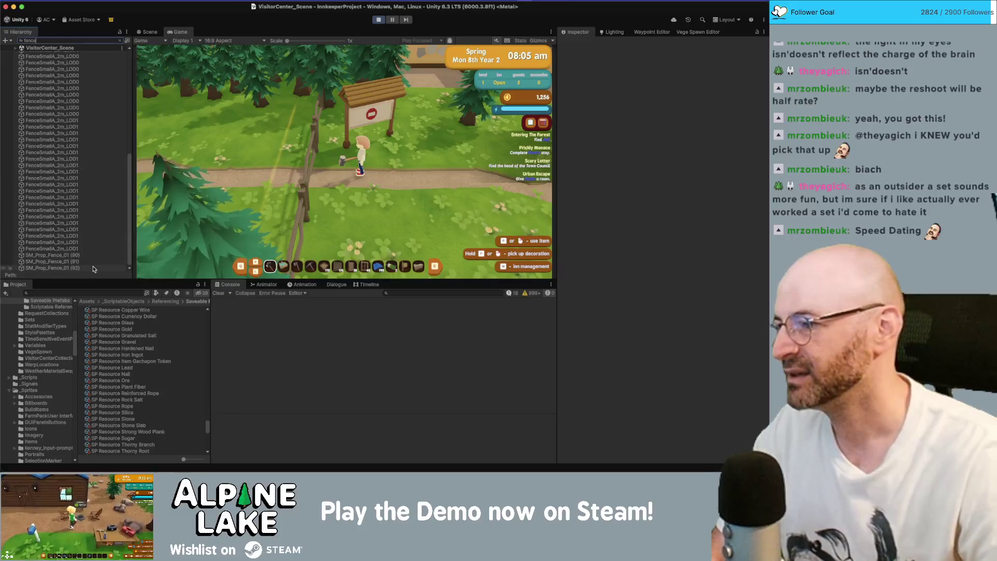
pyautogui.click(95, 255)
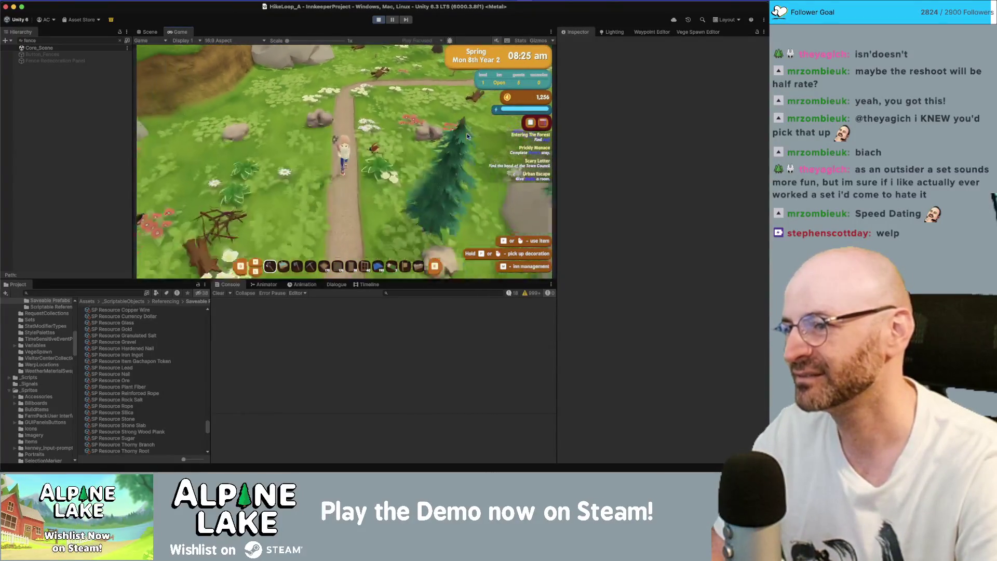
# Dismiss the Biomes! popup and run the character past the pond onto the forest trail
pyautogui.press('Return')
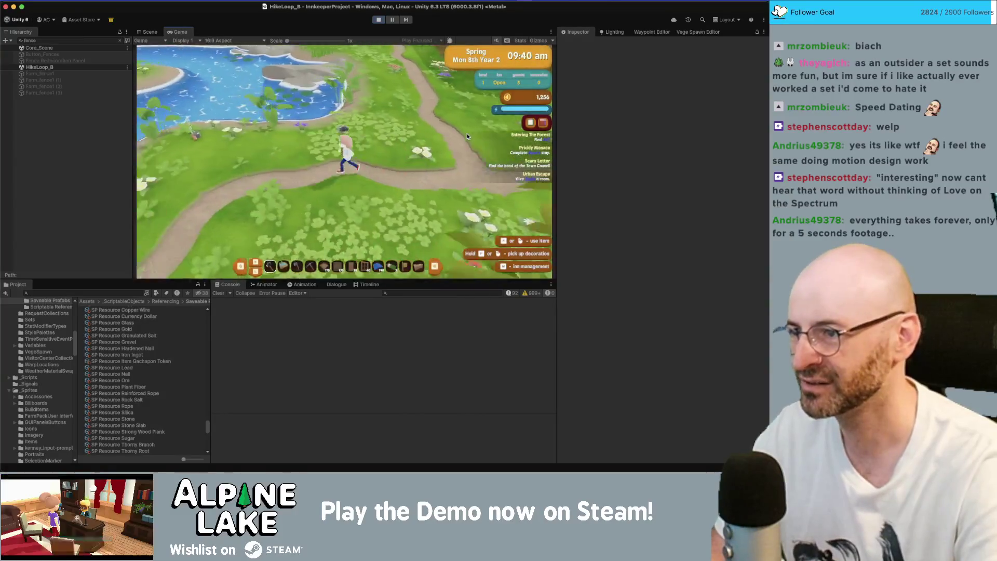
pyautogui.press('w')
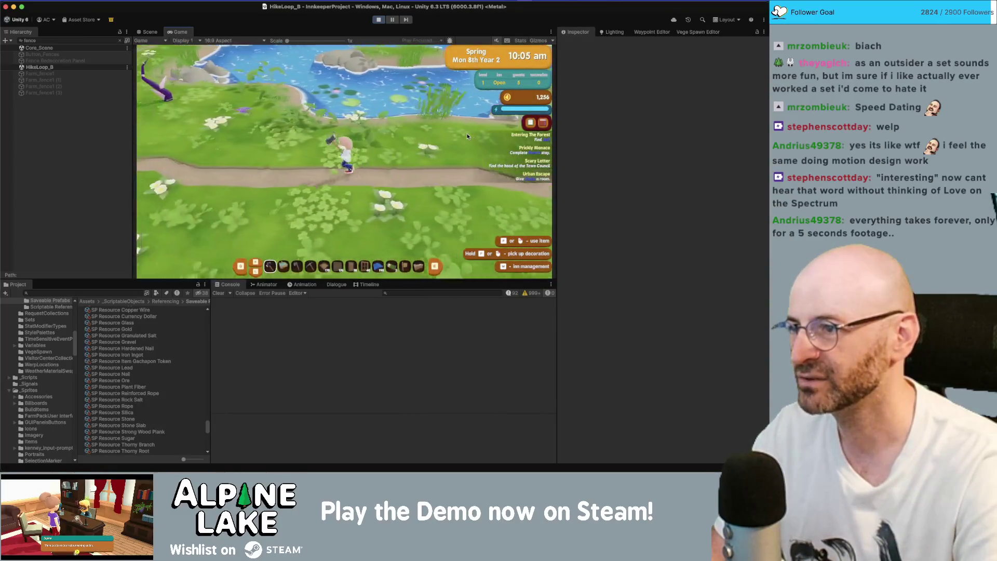
pyautogui.press('w')
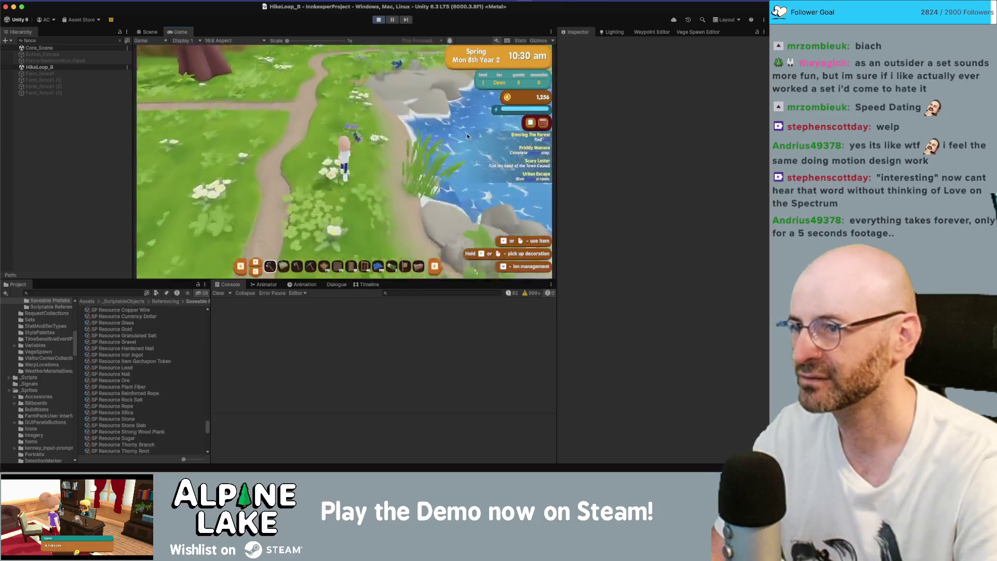
pyautogui.press('w')
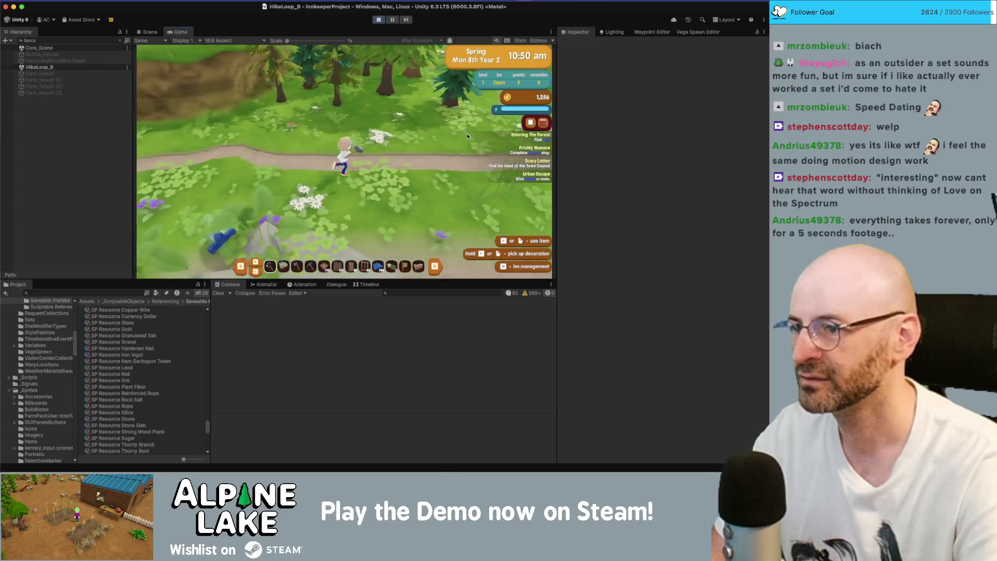
pyautogui.press('w')
pyautogui.press('d')
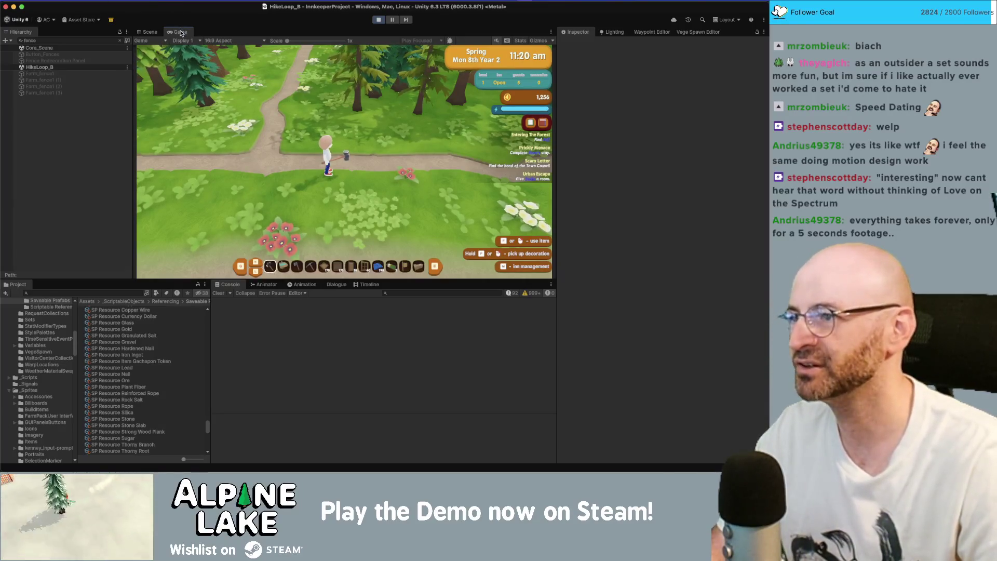
# Maximize the Game view and run along the lake shore and dirt path into the next area
pyautogui.doubleClick(181, 33)
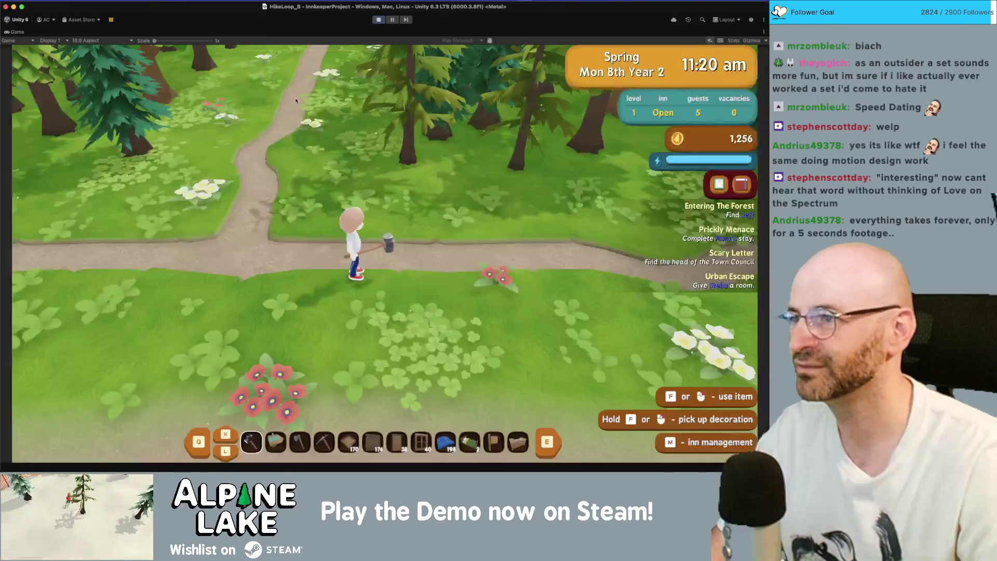
pyautogui.press('a')
pyautogui.press('a')
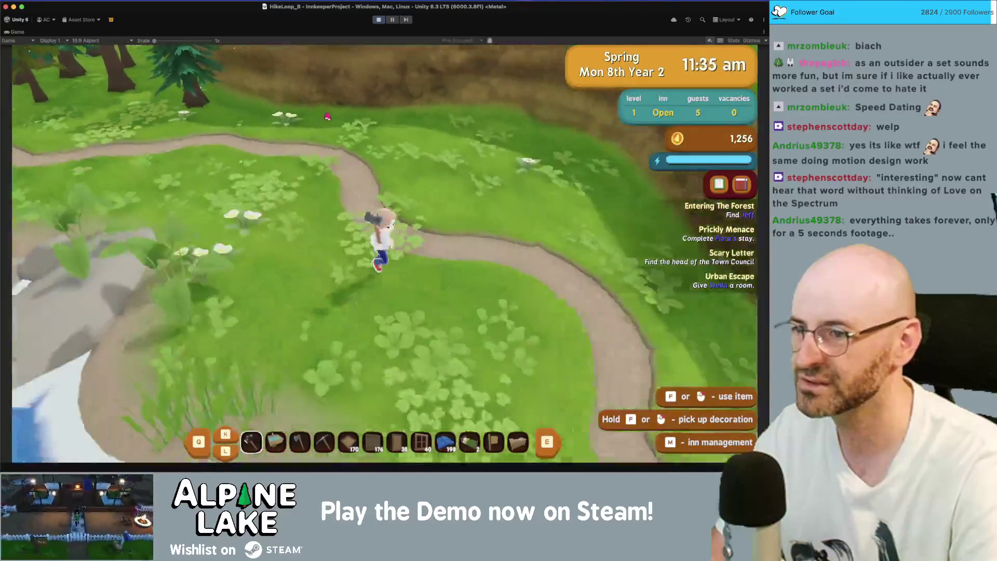
pyautogui.press('w')
pyautogui.press('w')
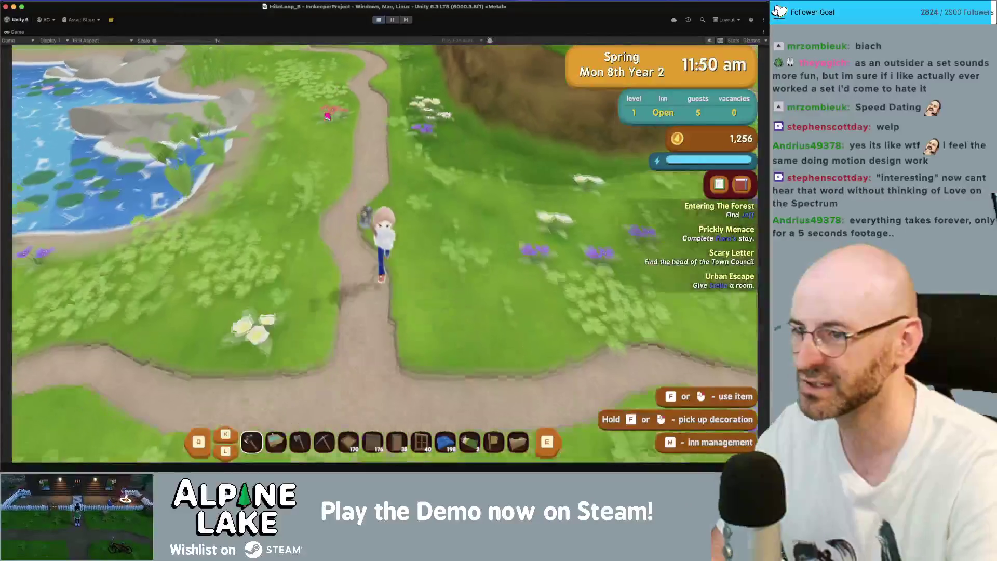
pyautogui.press('a')
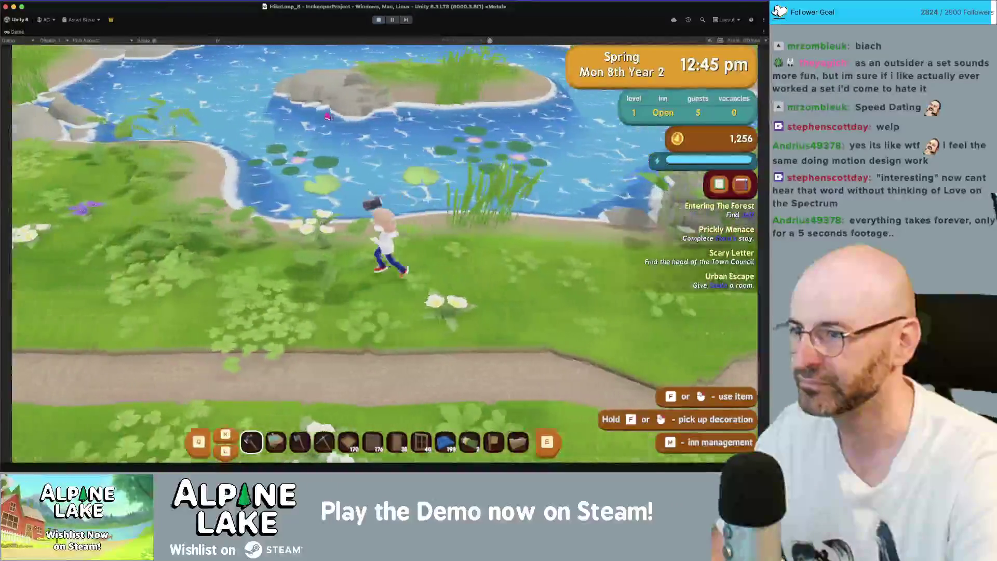
pyautogui.press('a')
pyautogui.press('w')
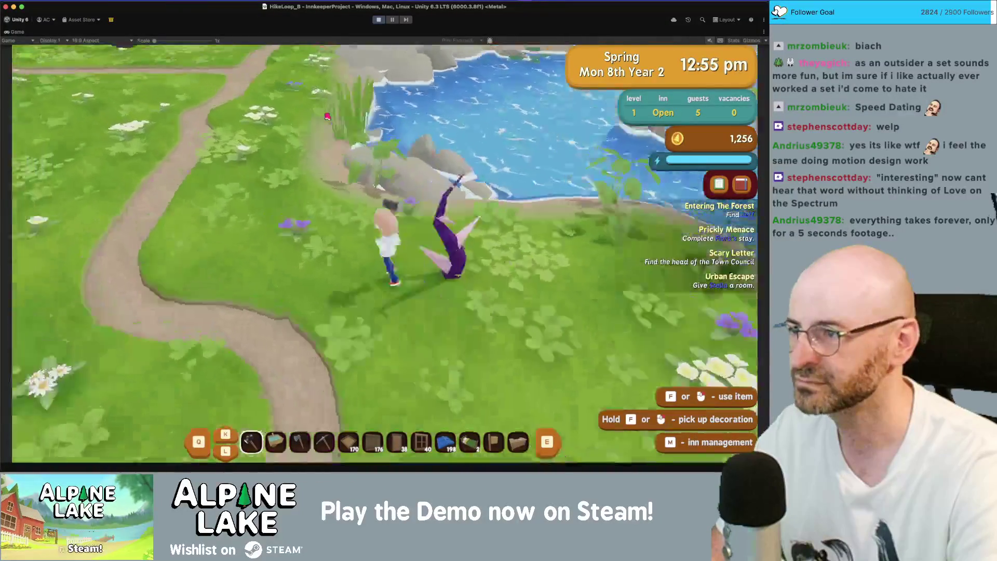
pyautogui.press('w')
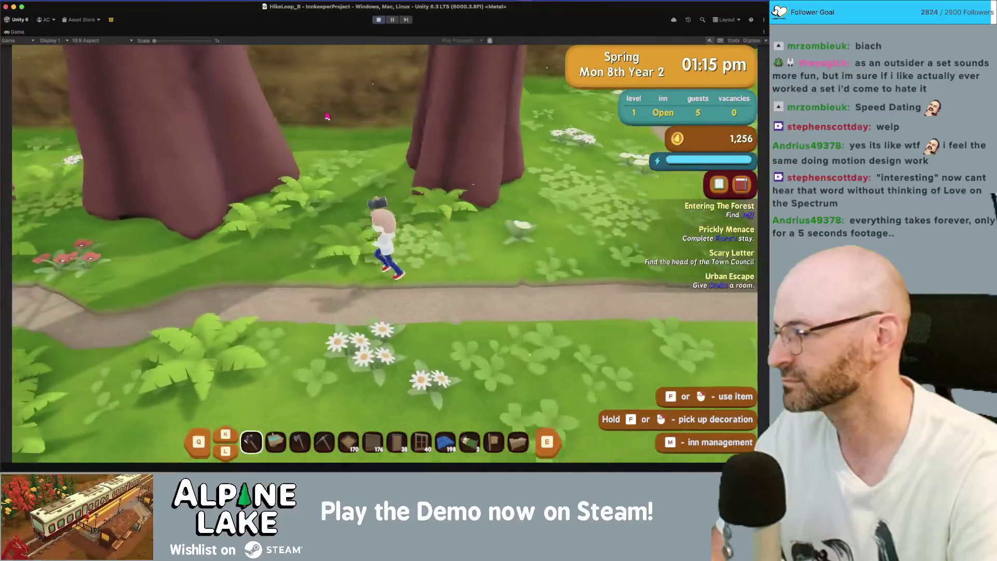
pyautogui.press('a')
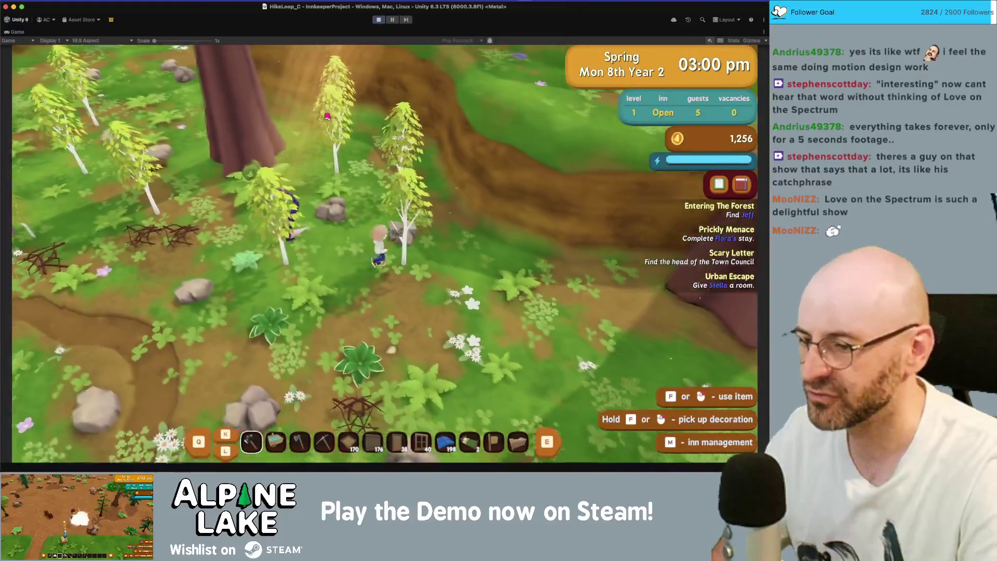
# Switch the hotbar to the sword row, swing the sword, and run north up the forest path
pyautogui.press('l')
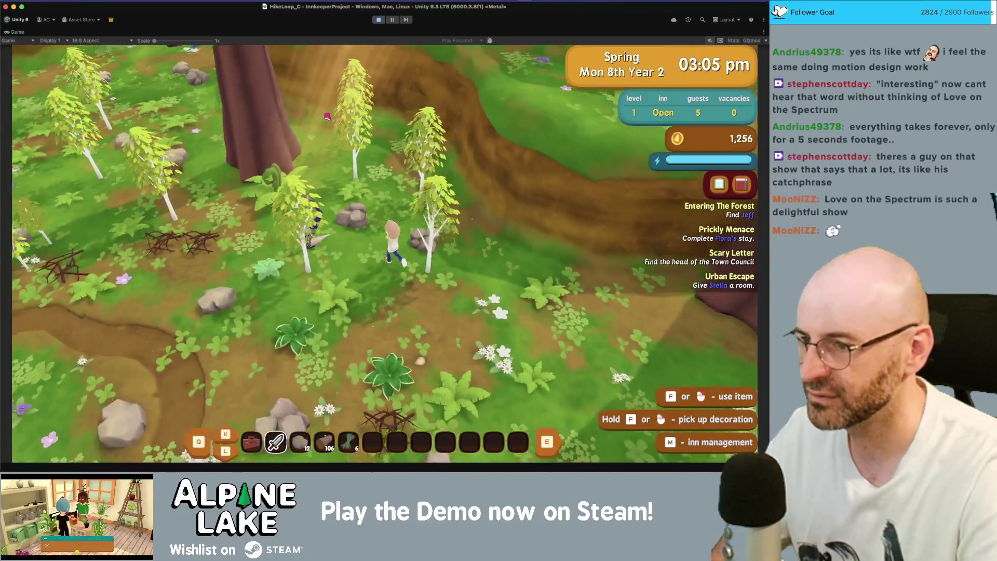
pyautogui.click(327, 116)
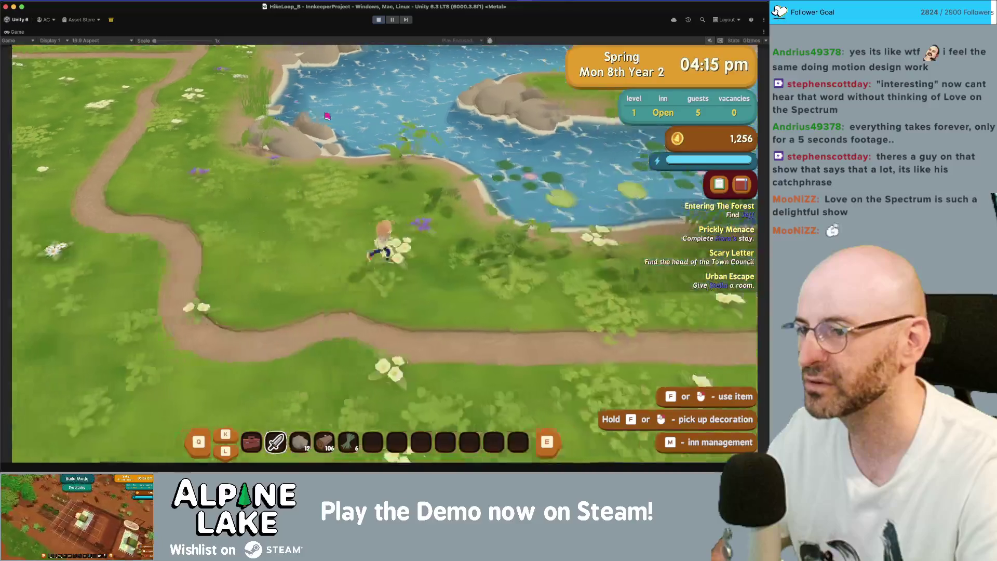
pyautogui.press('d')
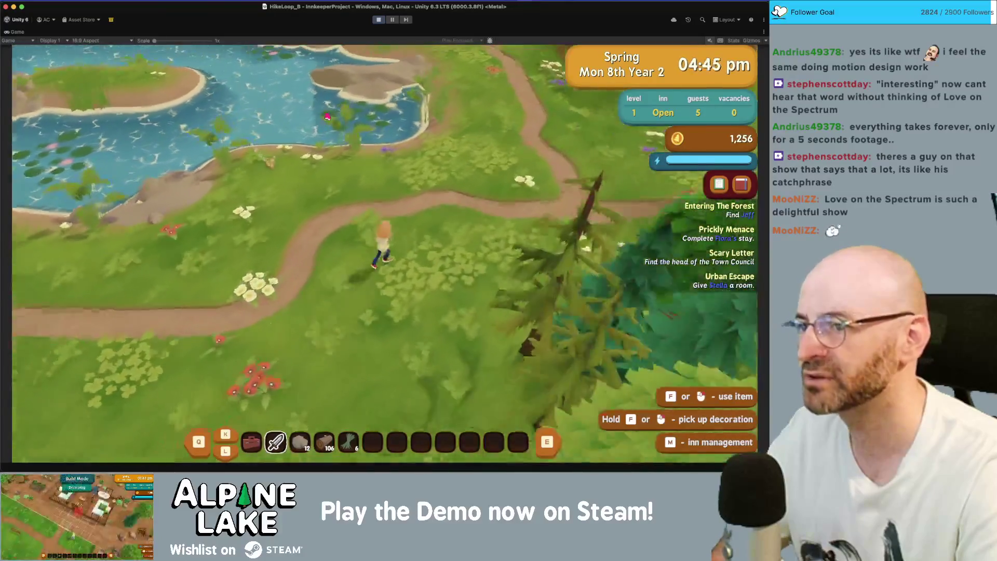
pyautogui.press('w')
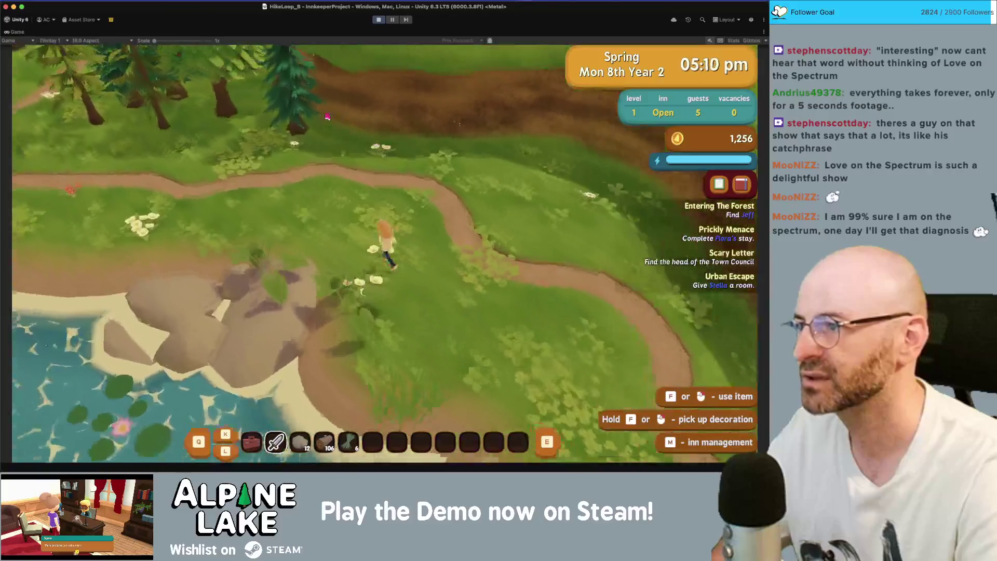
pyautogui.press('w')
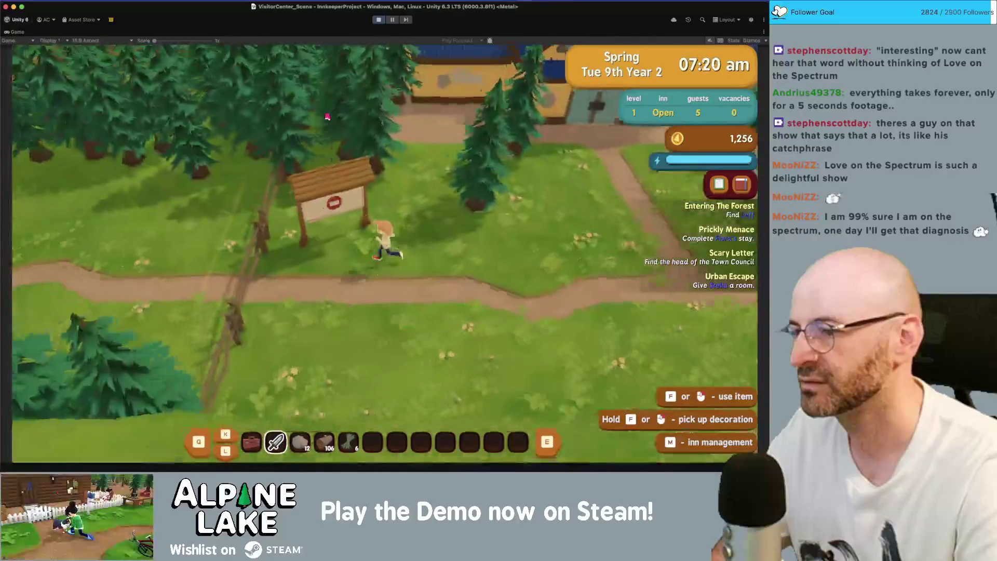
# Run to the Visitor Center, close the machete dialogue, and walk back up toward the inn junction
pyautogui.press('d')
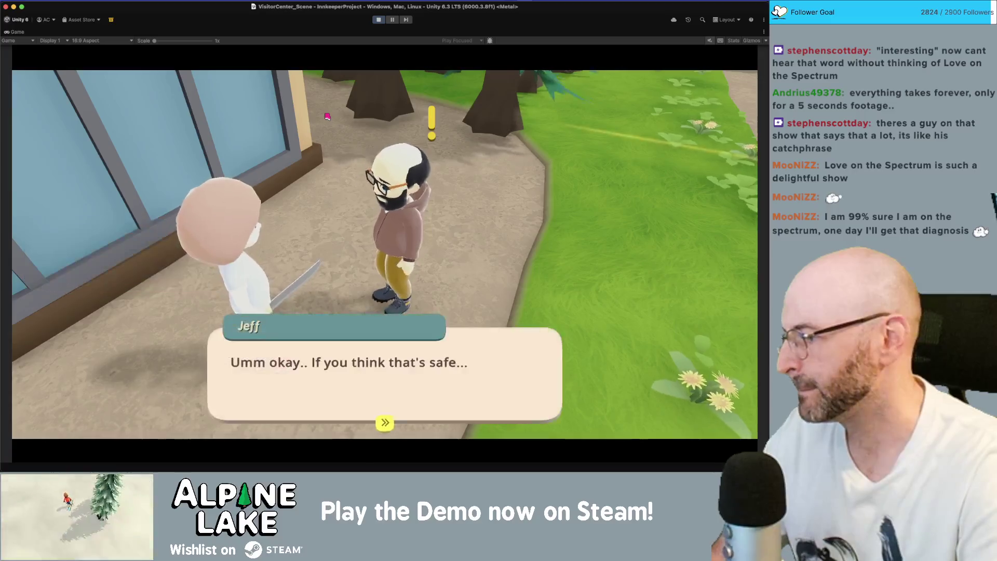
pyautogui.press('space')
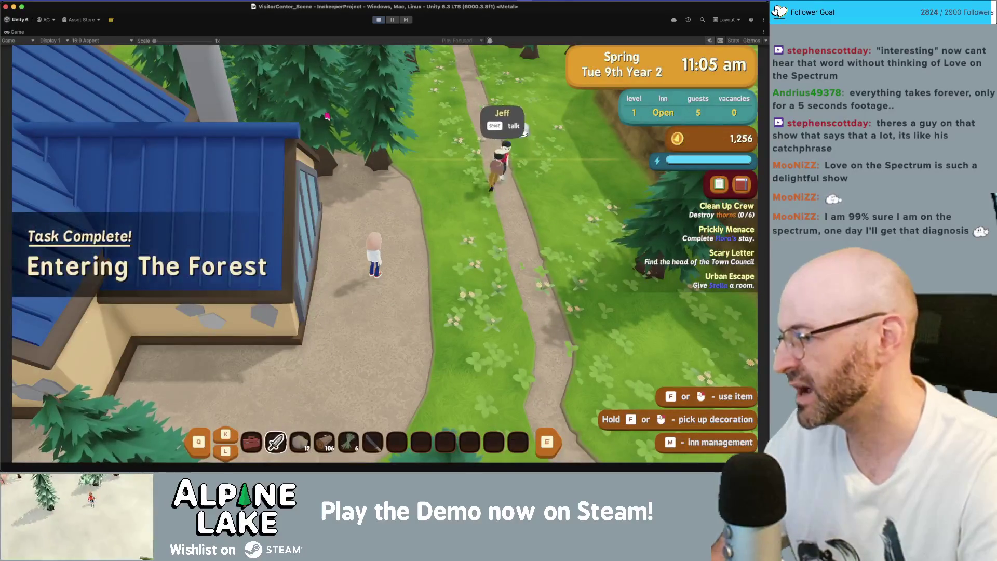
pyautogui.press('w')
pyautogui.press('a')
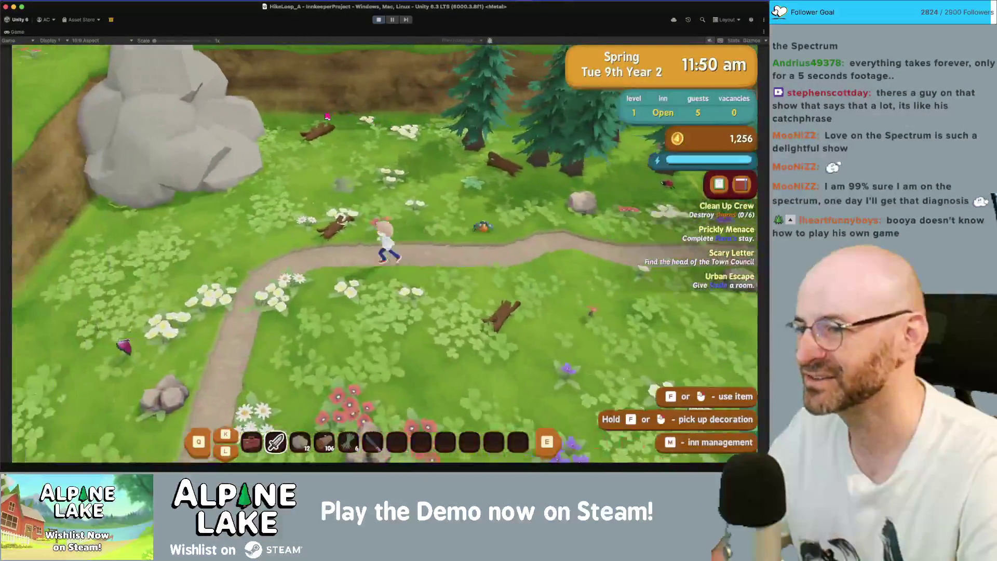
# Walk the character south through HikeLoop_A into the exit that loads HikeLoop_B
pyautogui.press('s')
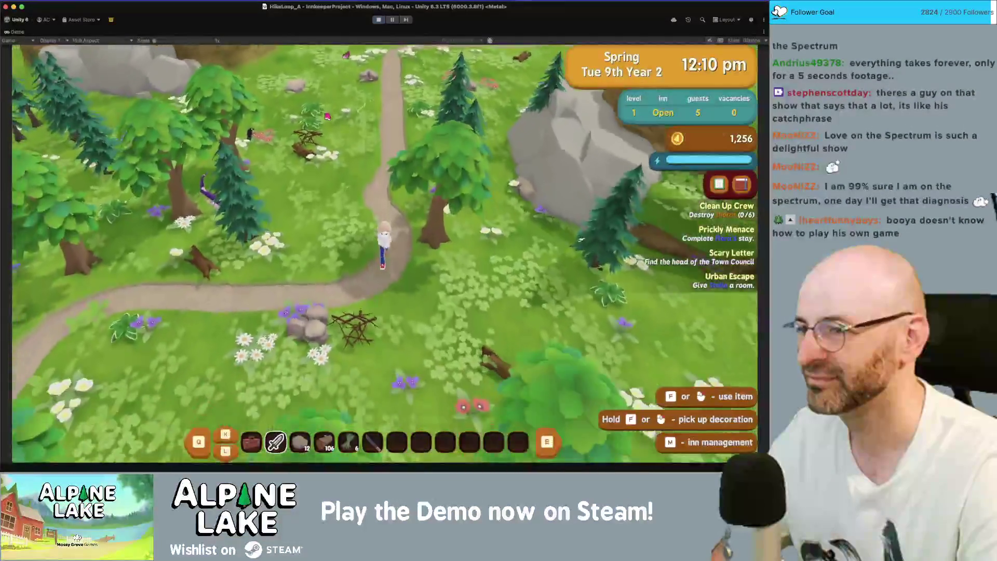
pyautogui.press('s')
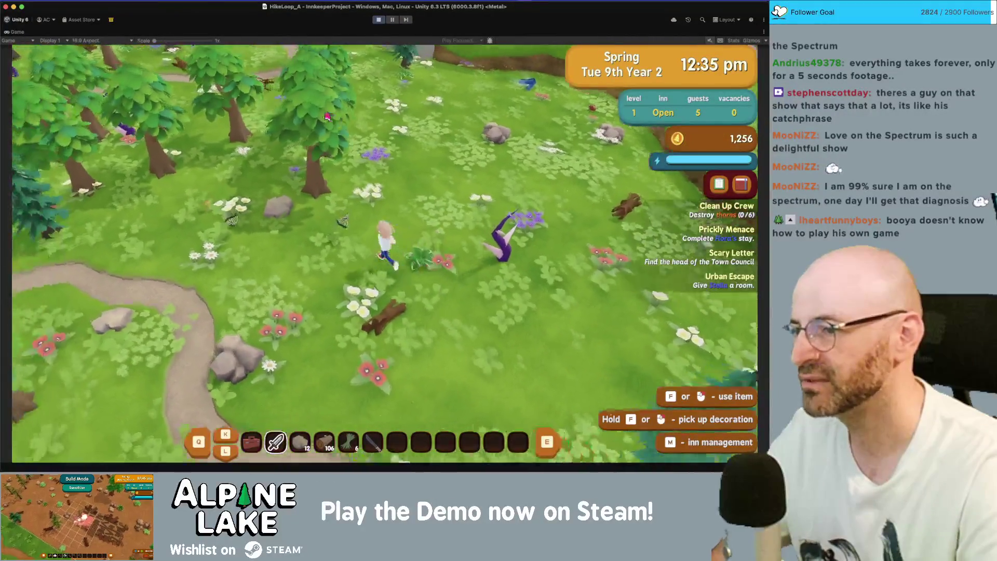
pyautogui.press('s')
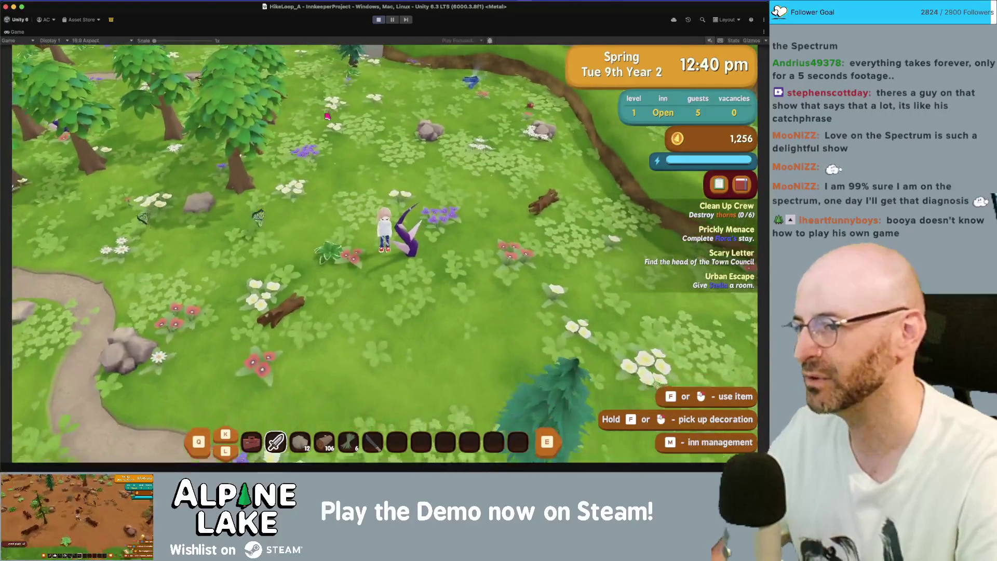
pyautogui.press('s')
pyautogui.press('a')
pyautogui.press('s')
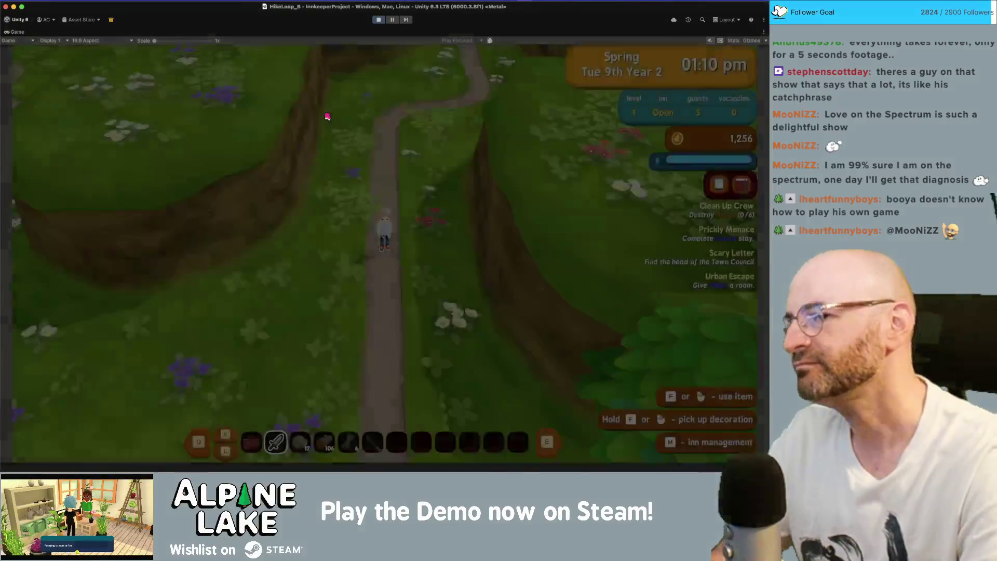
# Walk west past the pond, skip the day-end summary screens, and run through the forest into a new area
pyautogui.press('a')
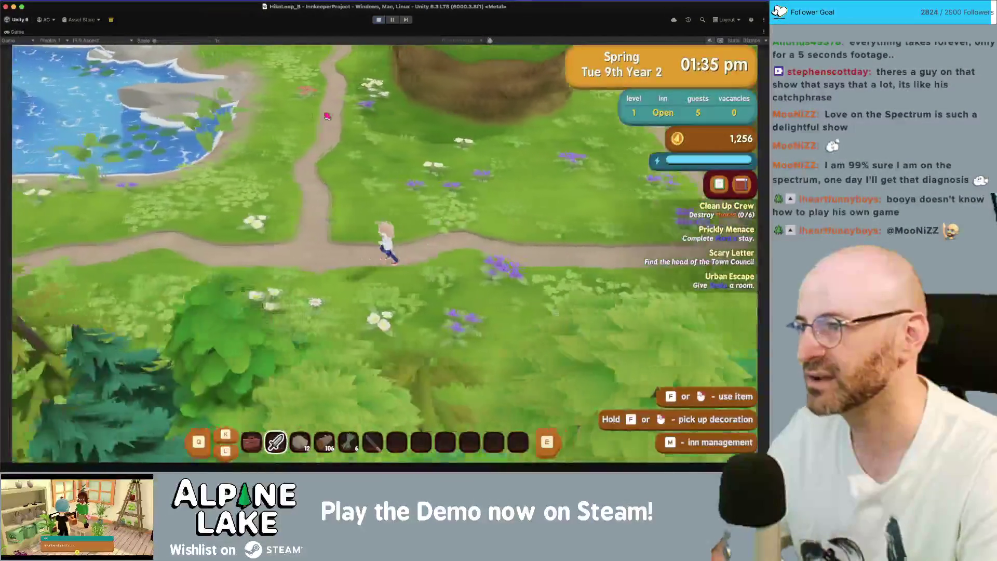
pyautogui.press('a')
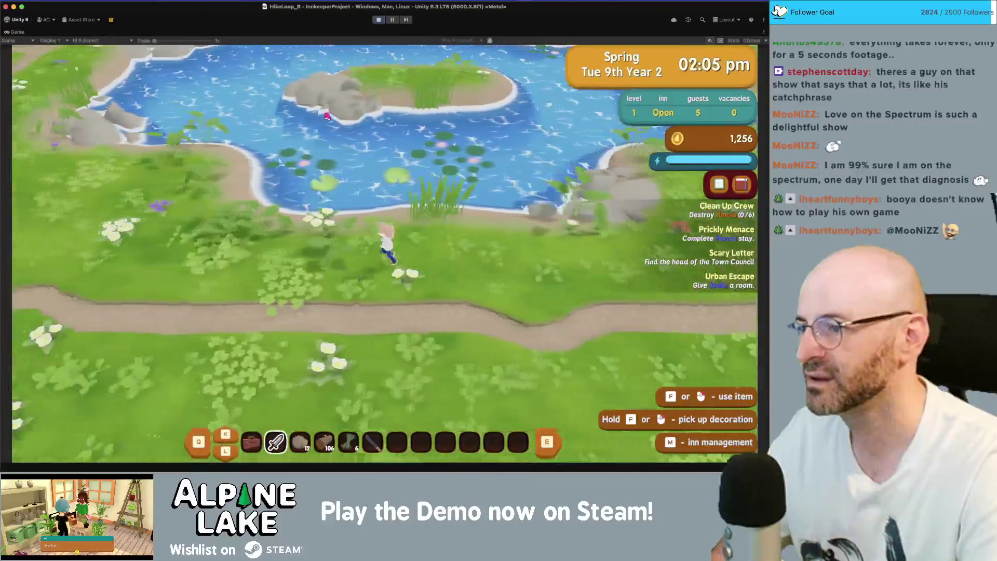
pyautogui.press('w')
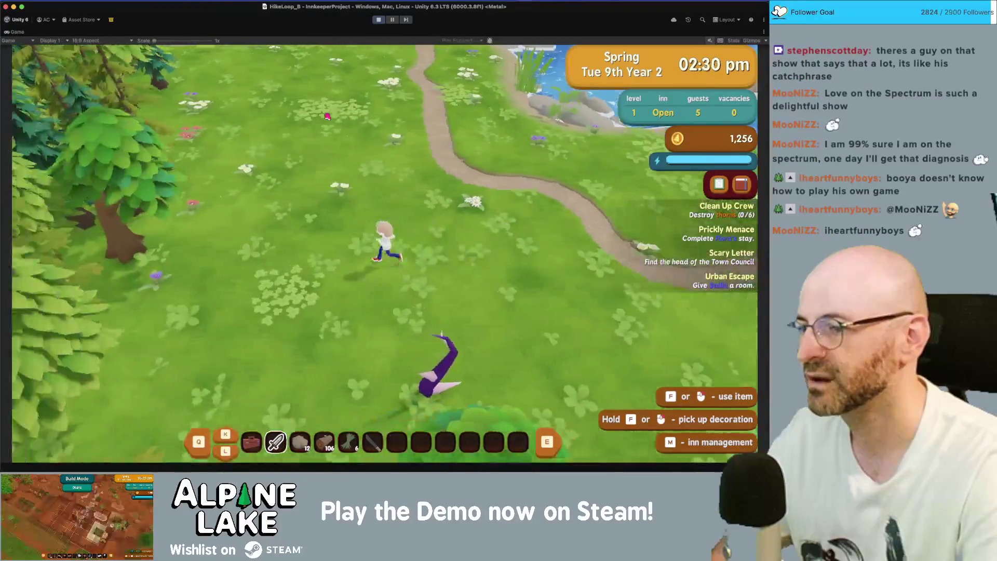
pyautogui.press('d')
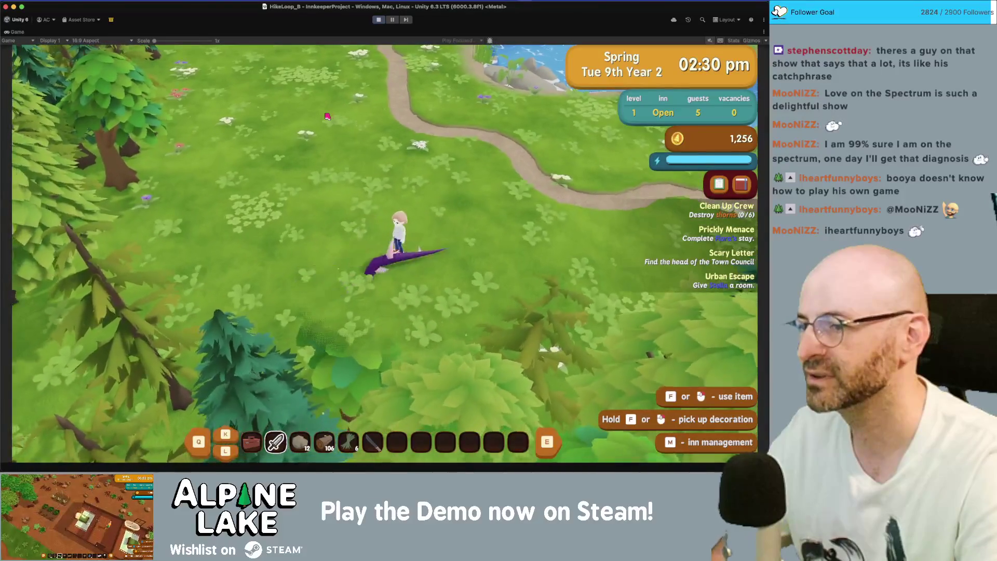
pyautogui.press('space')
pyautogui.press('space')
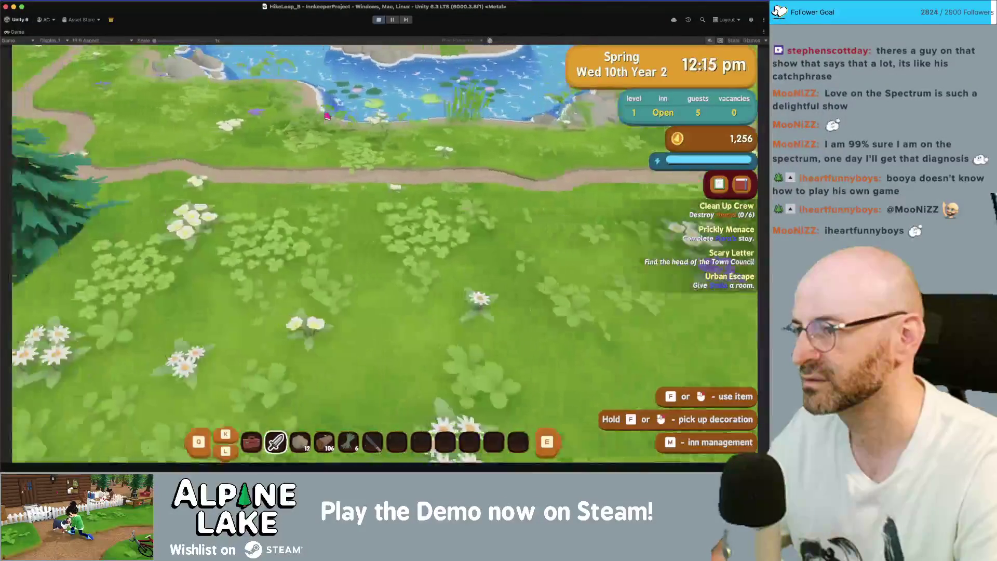
pyautogui.press('a')
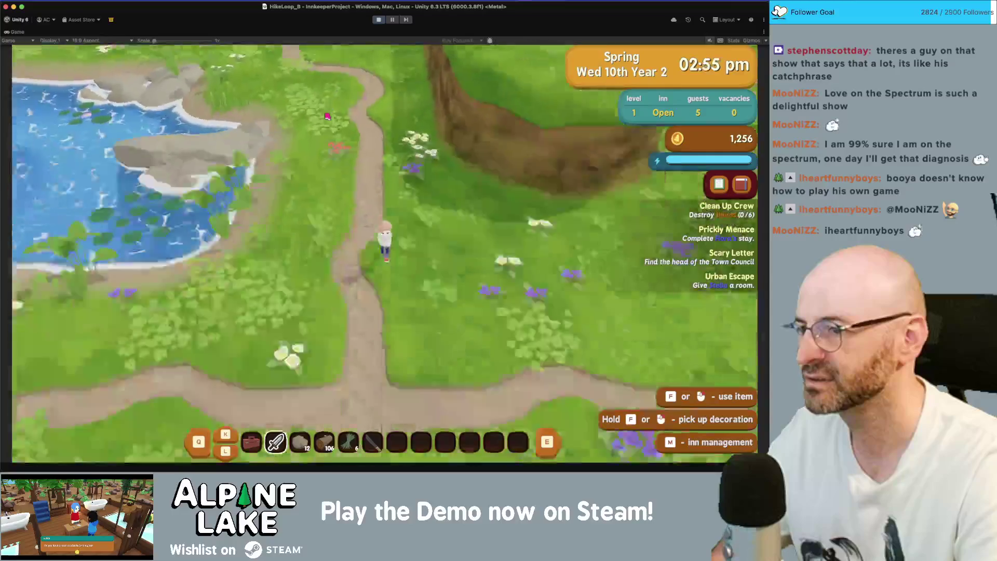
pyautogui.press('d')
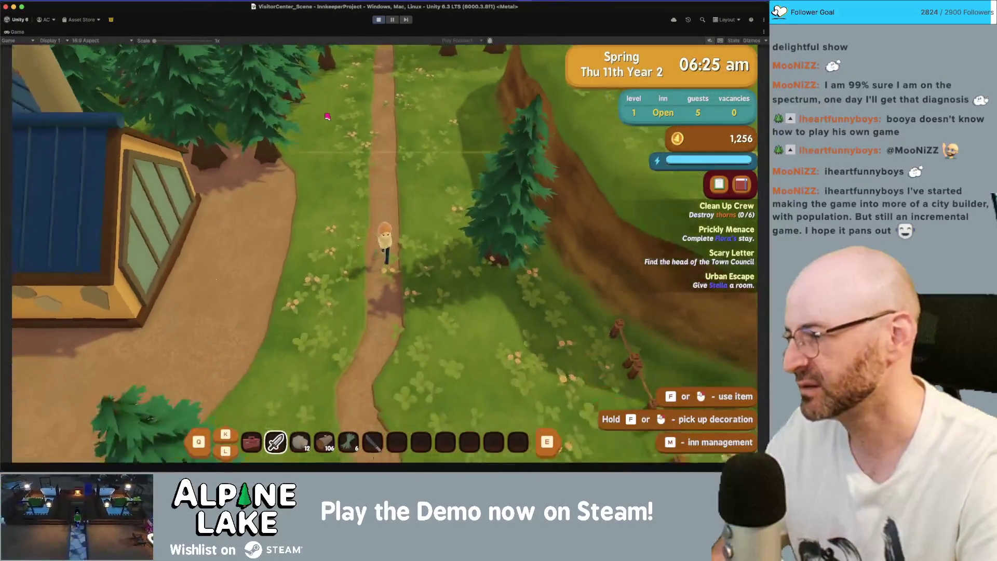
# Walk down past the park sign into the exit to load Main_Game_Scene
pyautogui.press('s')
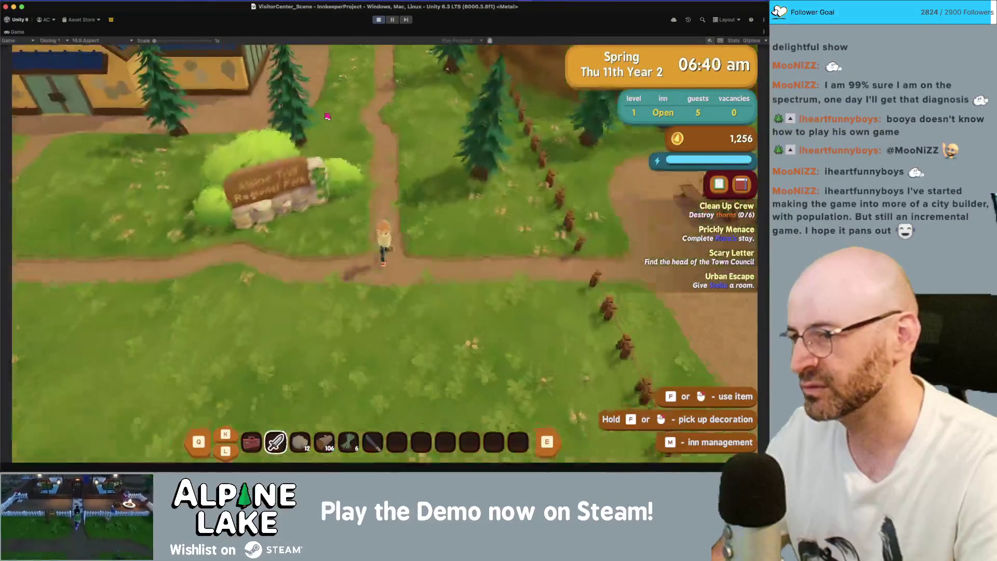
pyautogui.press('d')
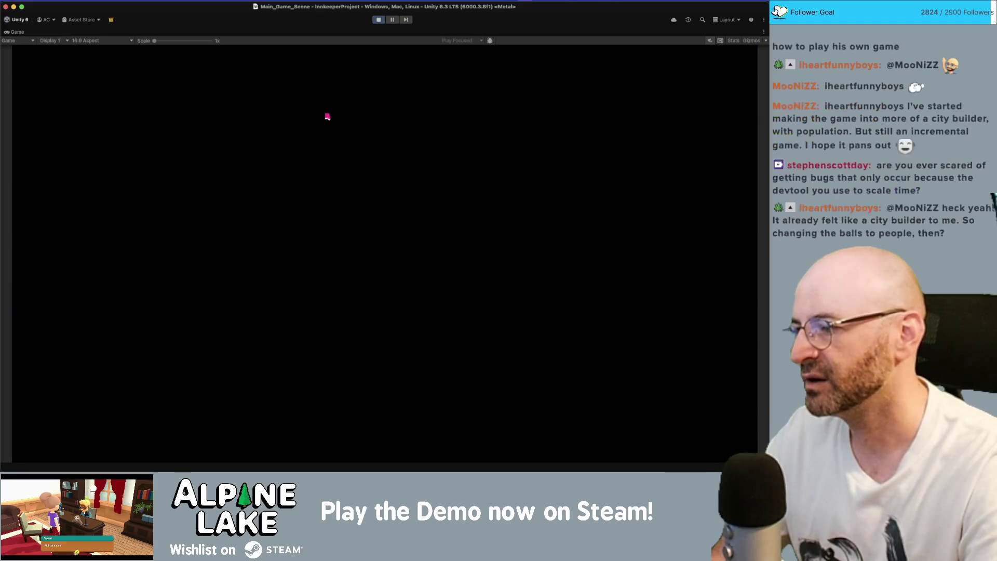
# Walk the character north into the inn and sleep in the cozy bed
pyautogui.press('s')
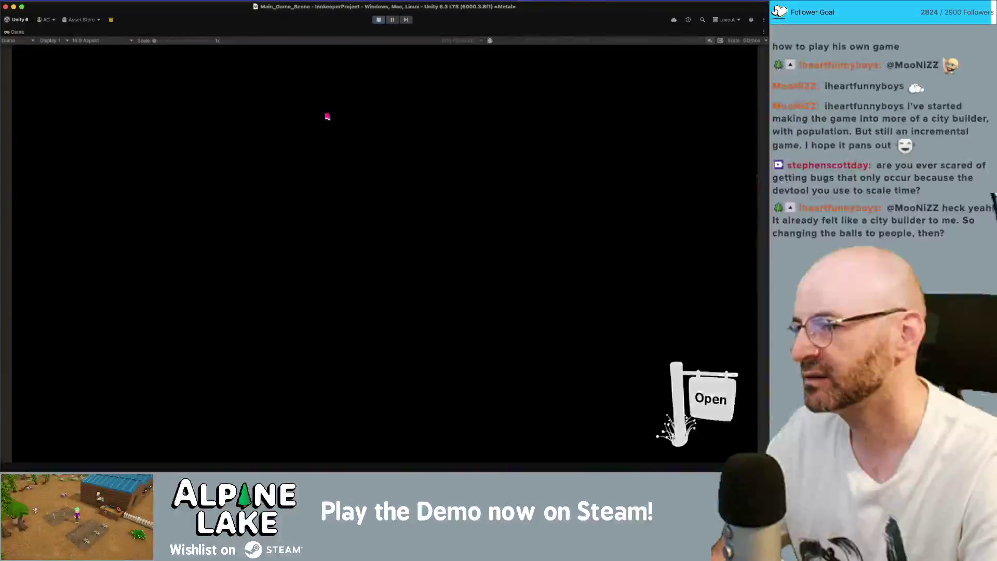
pyautogui.press('w')
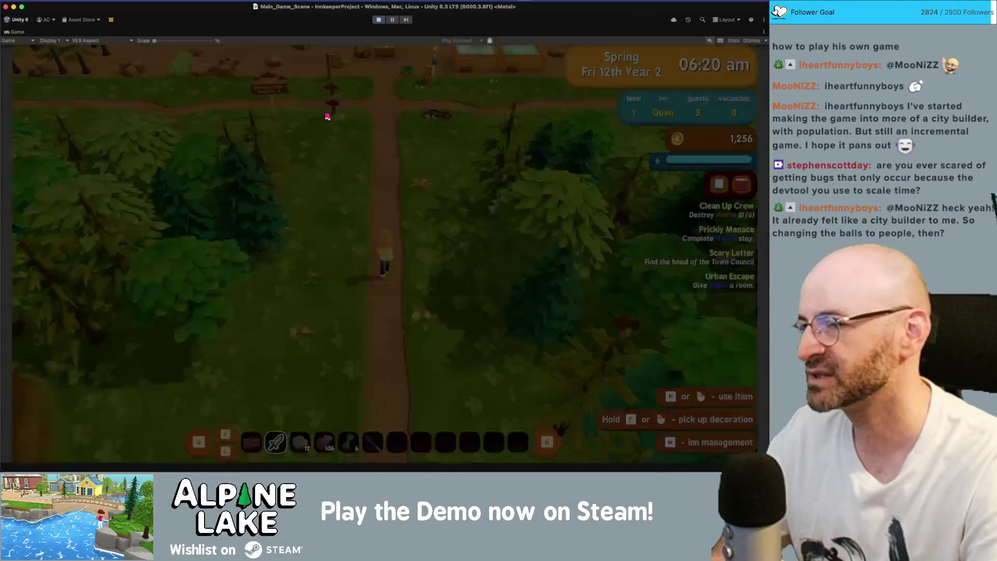
pyautogui.press('w')
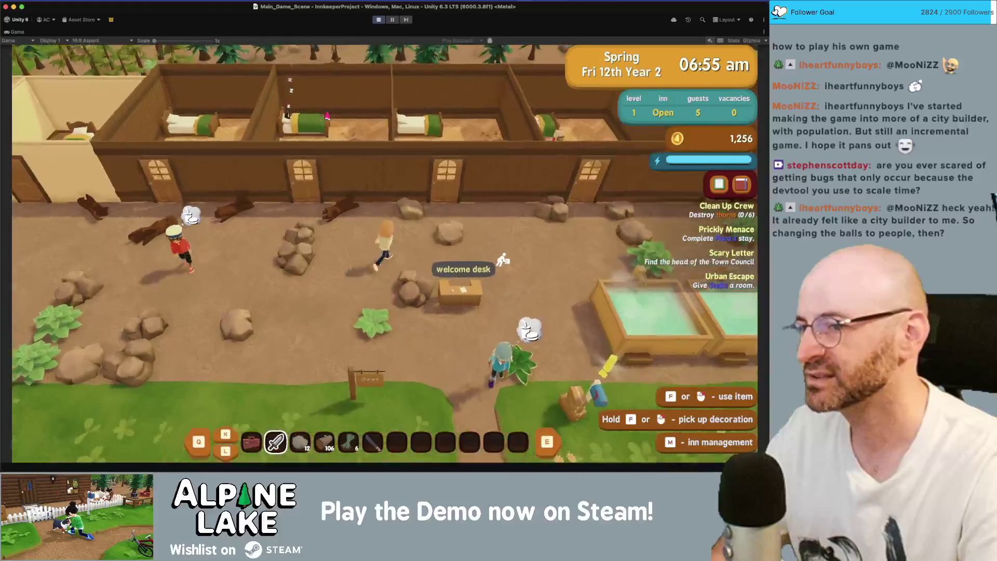
pyautogui.press('w')
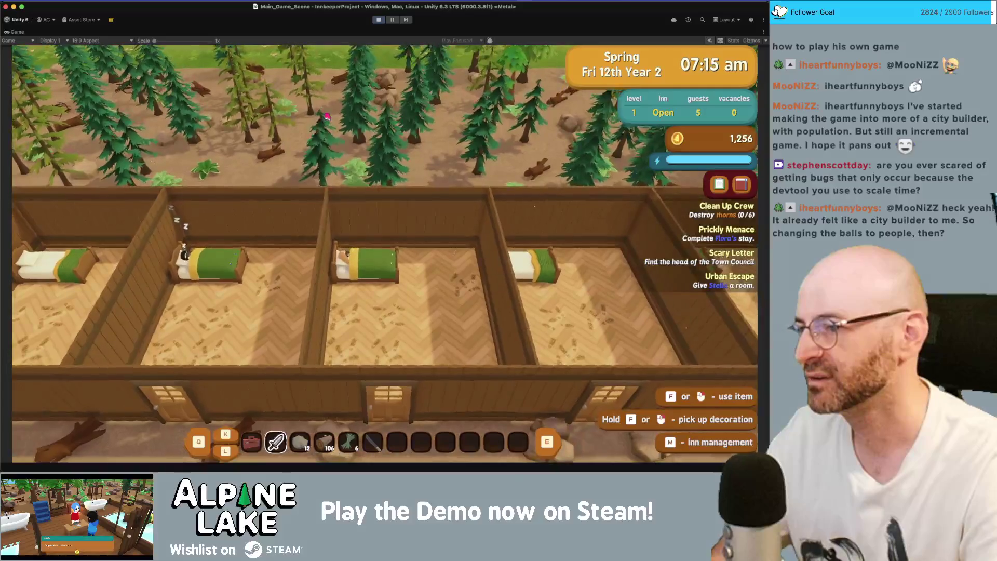
pyautogui.press('space')
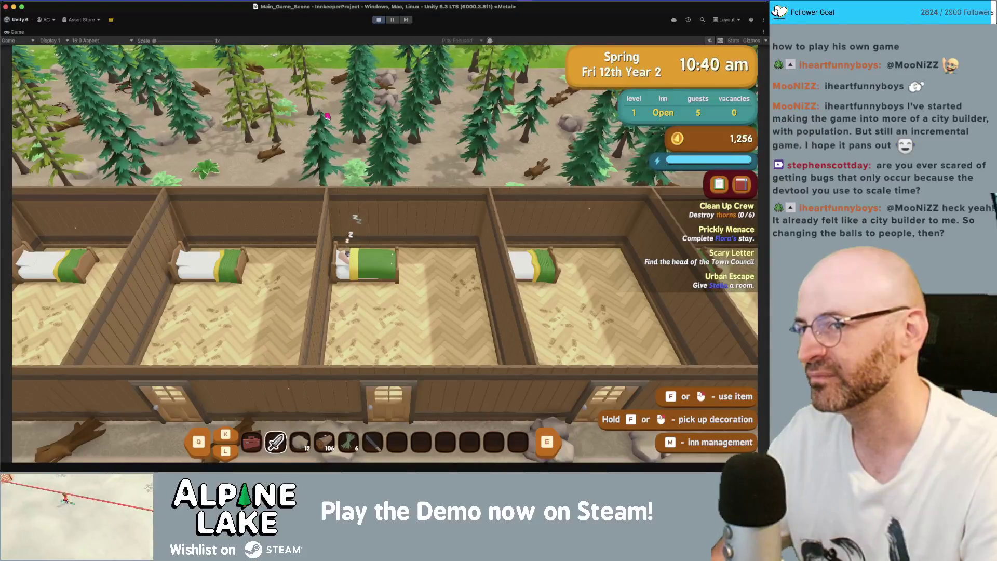
# Walk out of the inn south past the signpost, through the visitor center into HikeLoop_A
pyautogui.press('s')
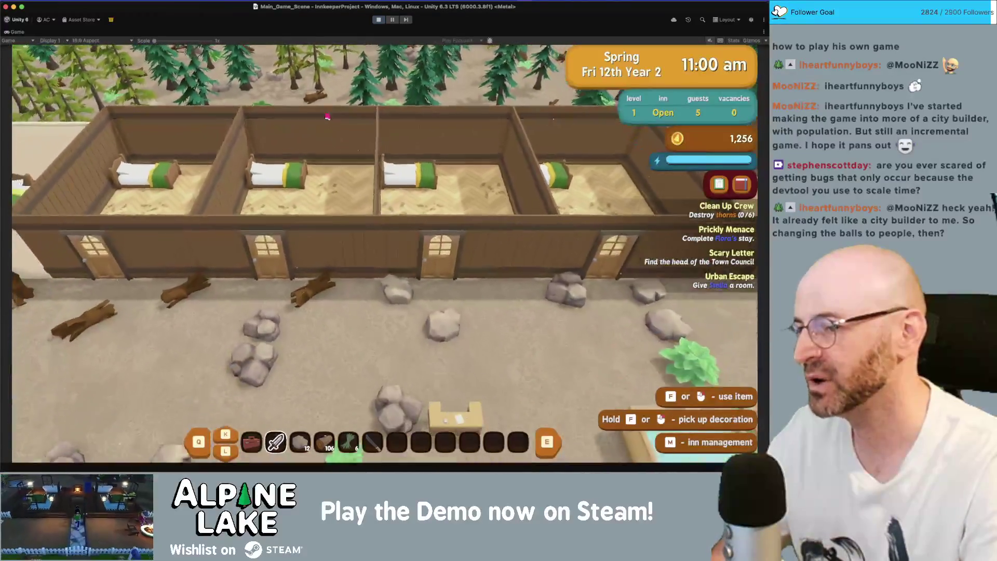
pyautogui.press('s')
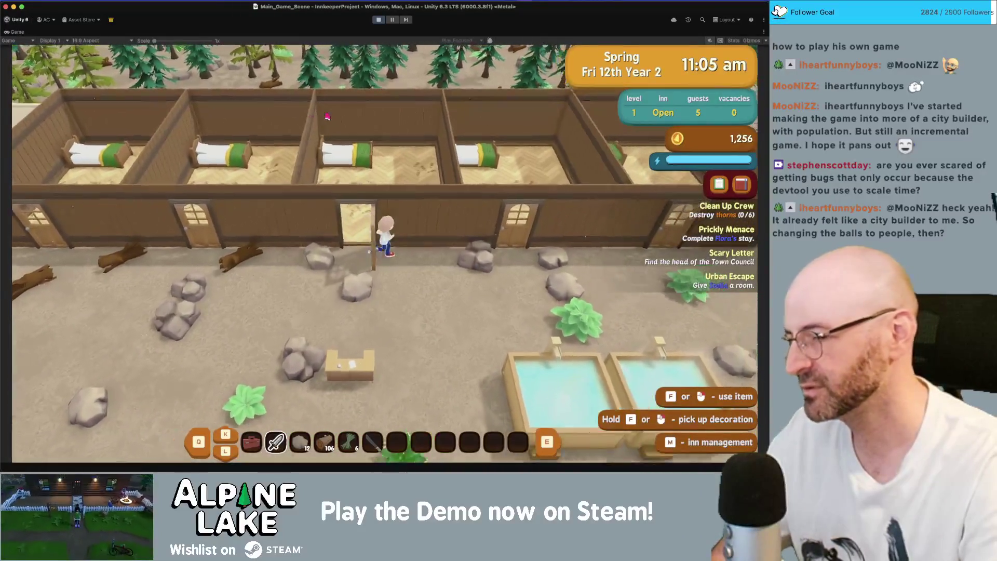
pyautogui.press('s')
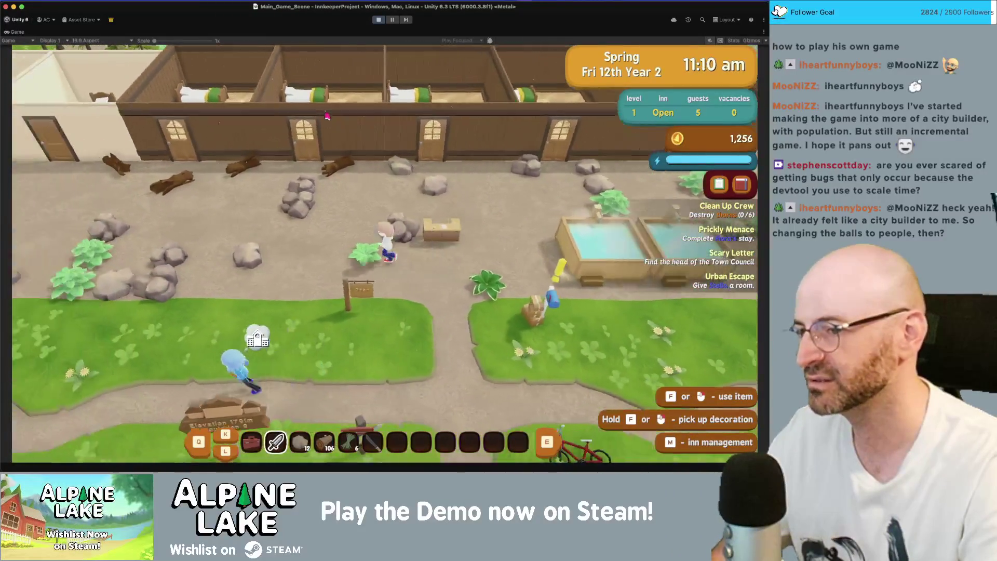
pyautogui.press('s')
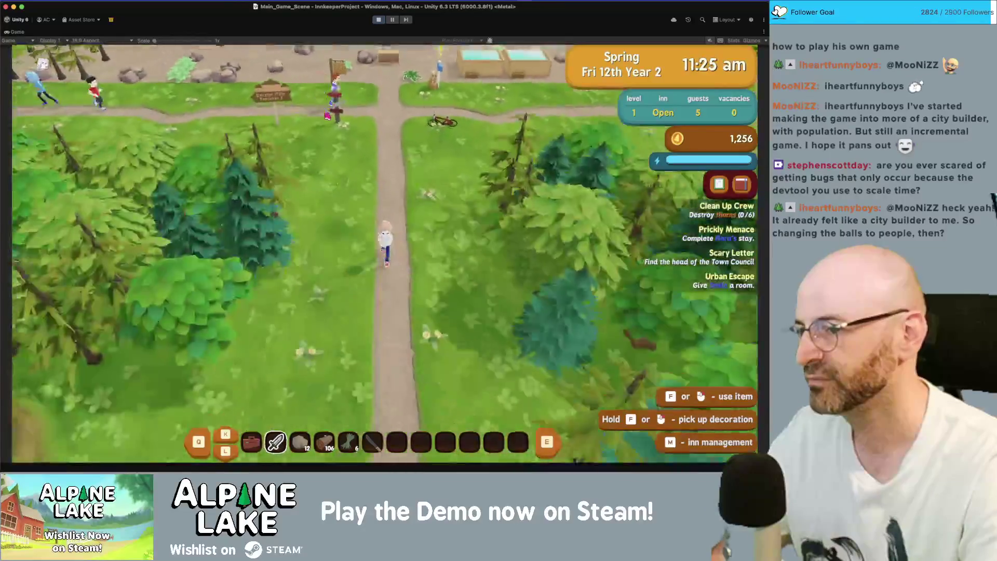
pyautogui.press('s')
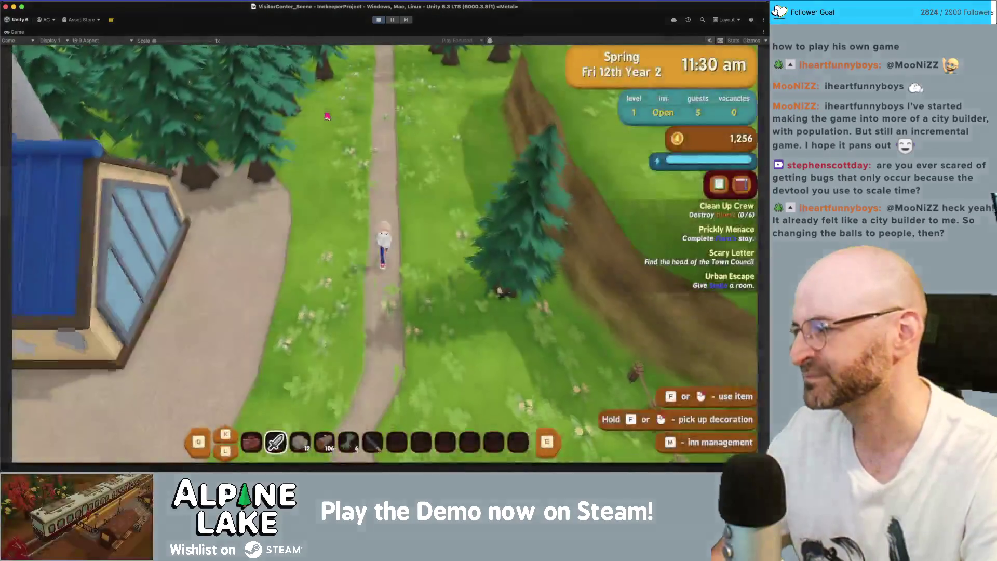
pyautogui.press('w')
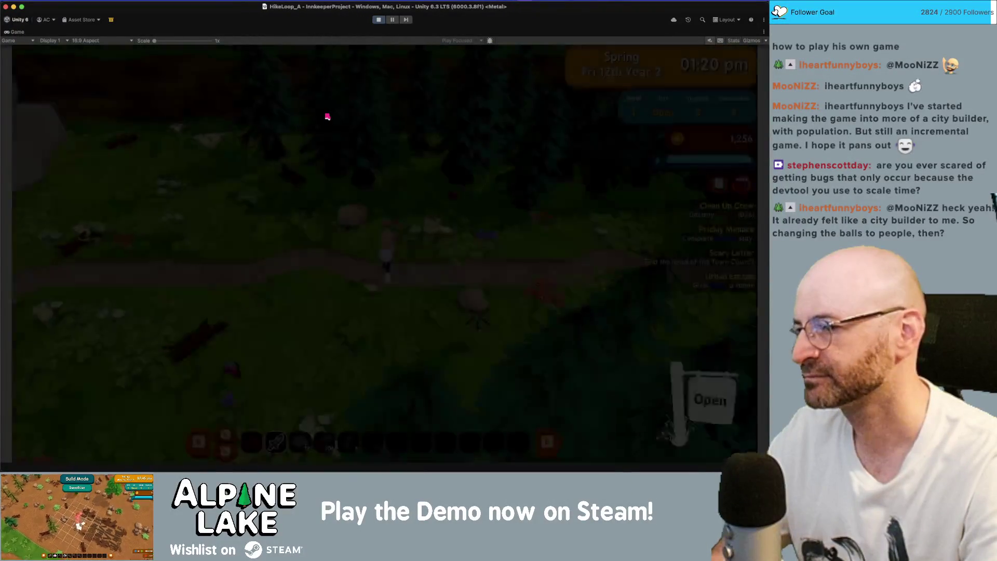
pyautogui.press('s')
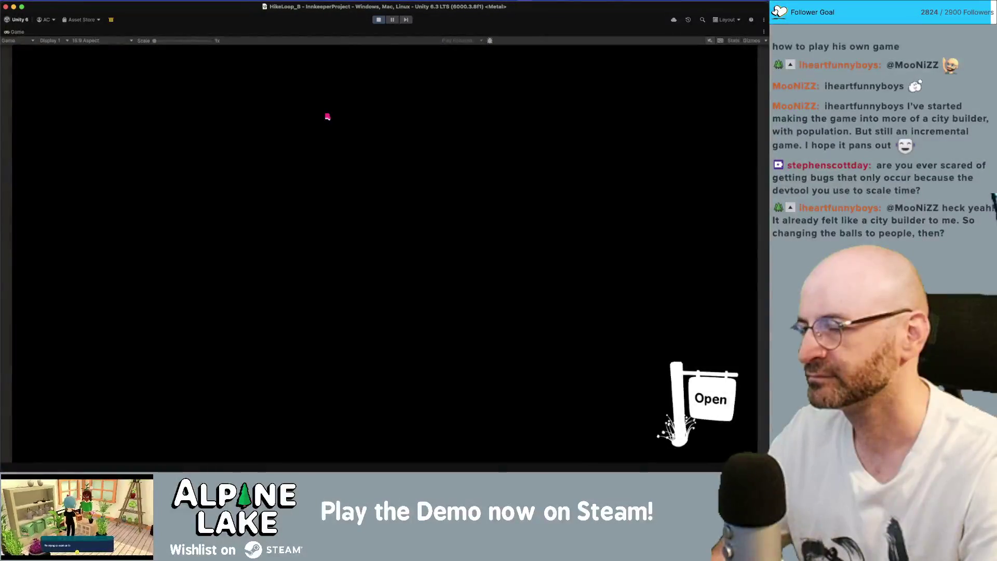
# Run left through the meadow past the pond and down the map, then stop the play test
pyautogui.press('w')
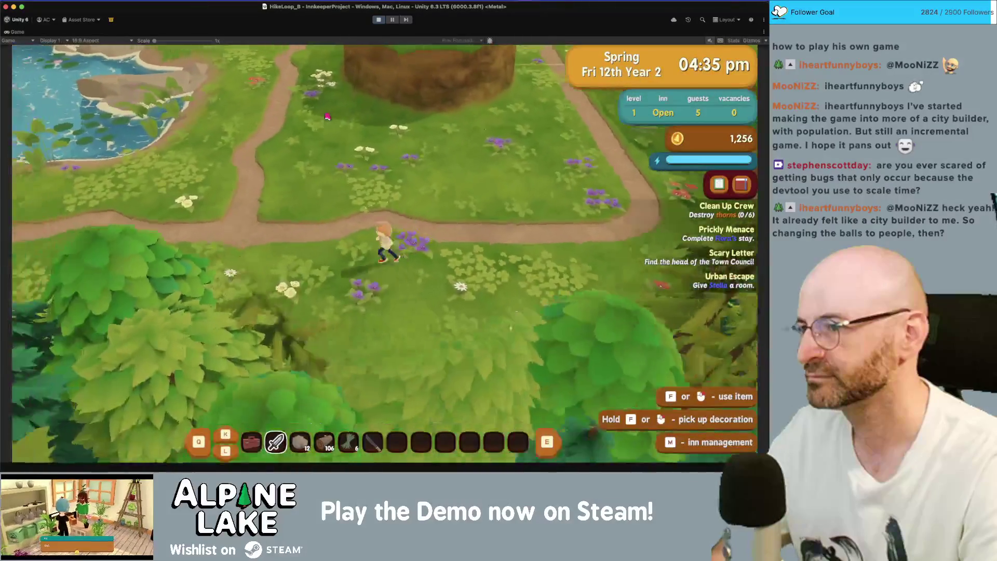
pyautogui.press('a')
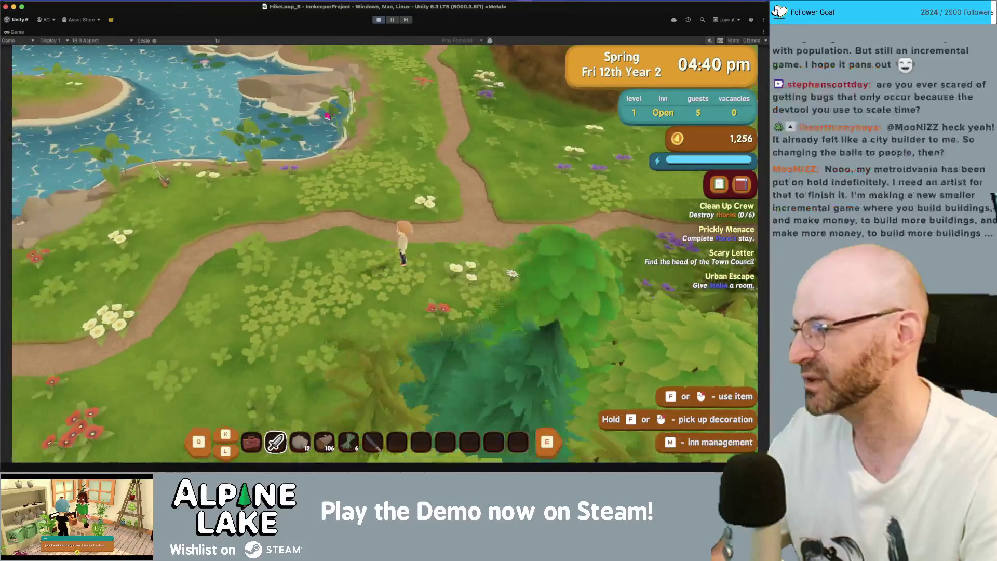
pyautogui.press('a')
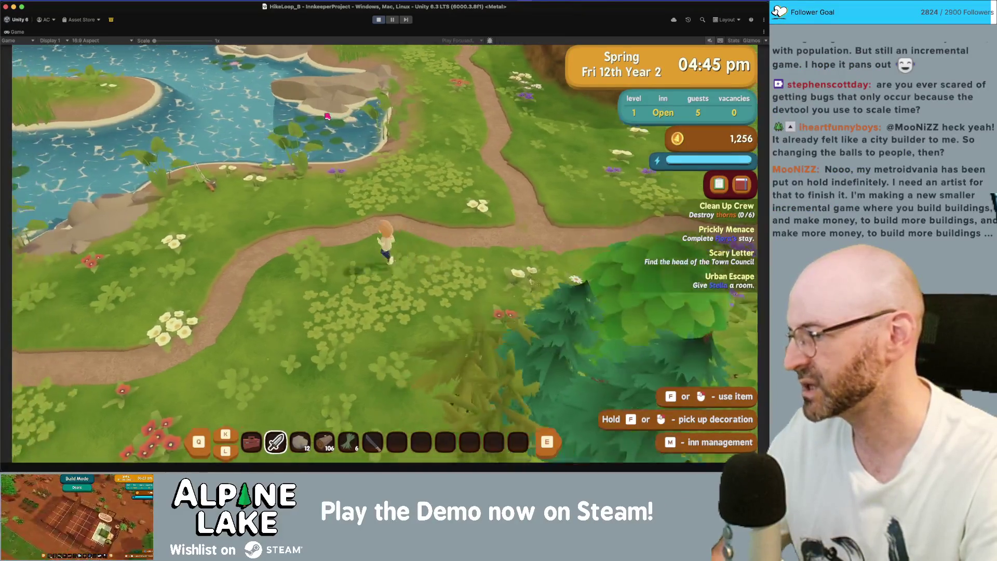
pyautogui.press('a')
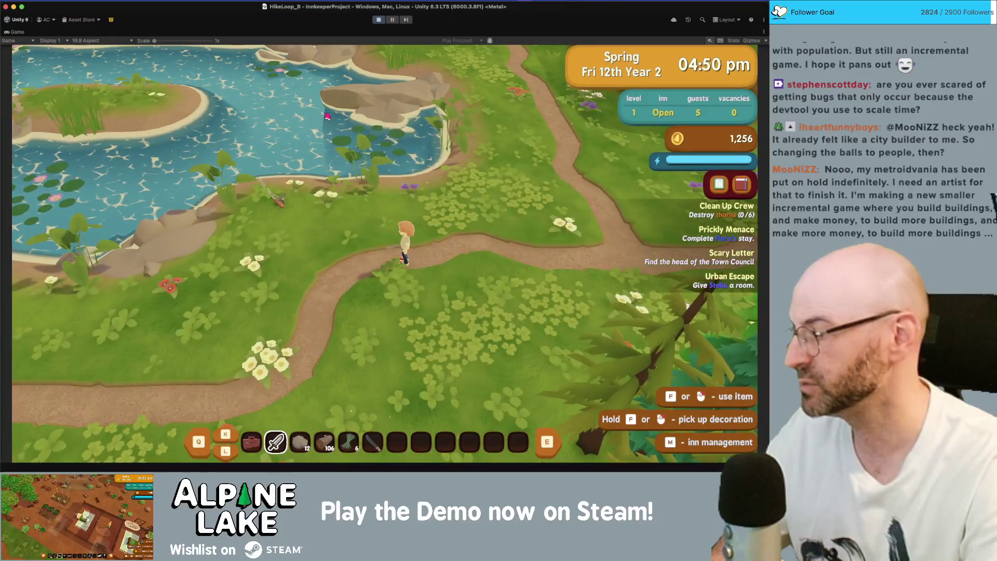
pyautogui.press('a')
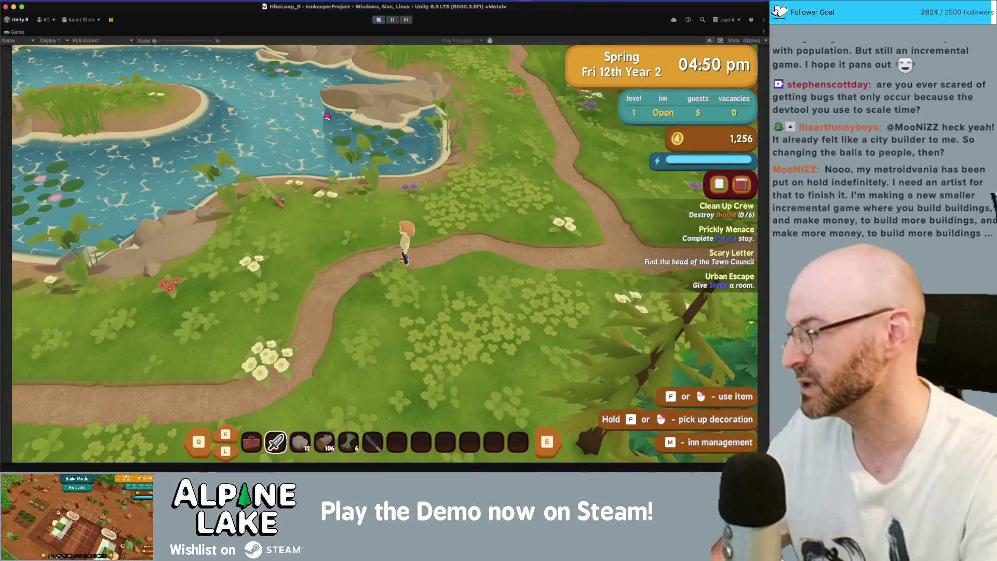
pyautogui.press('a')
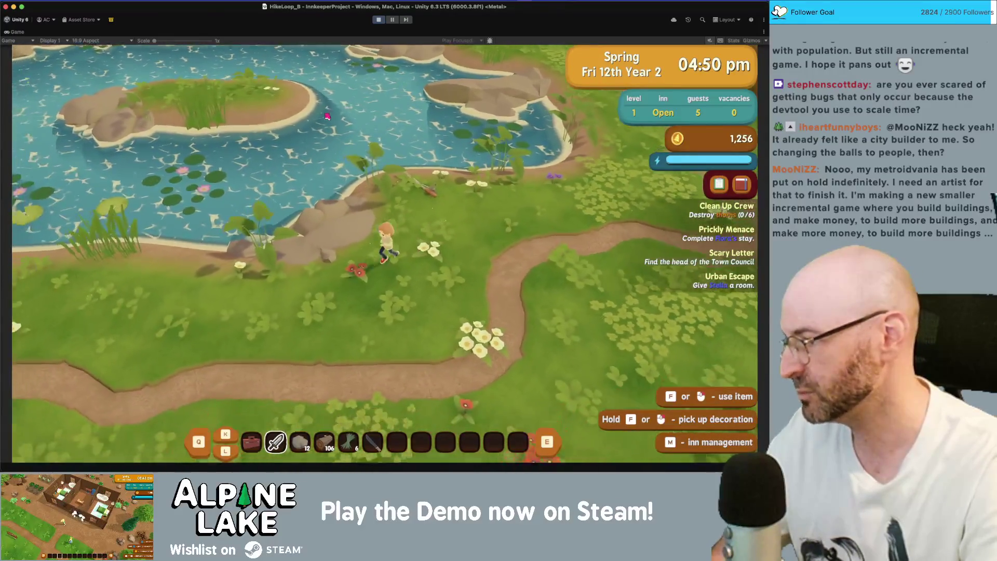
pyautogui.press('s')
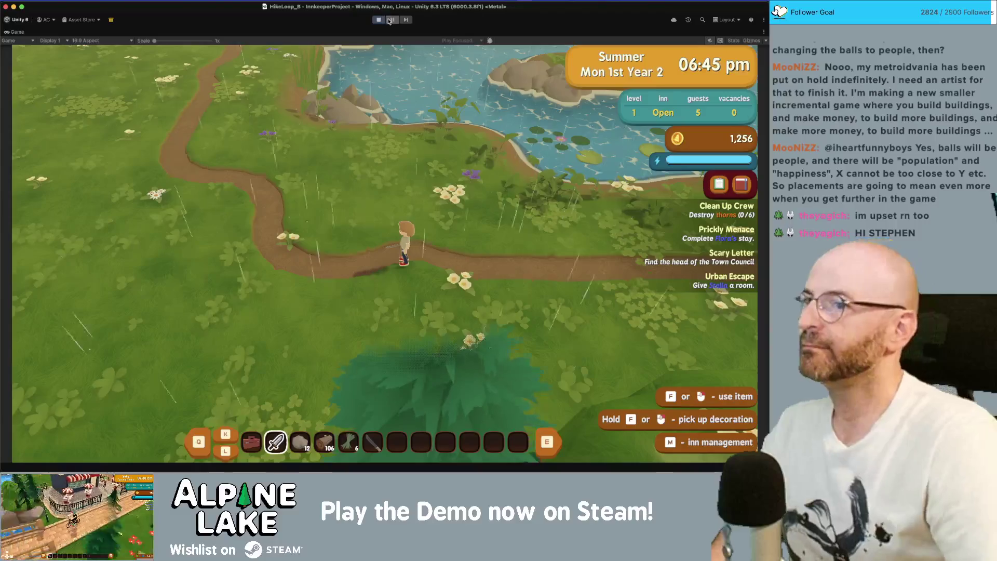
pyautogui.click(341, 3)
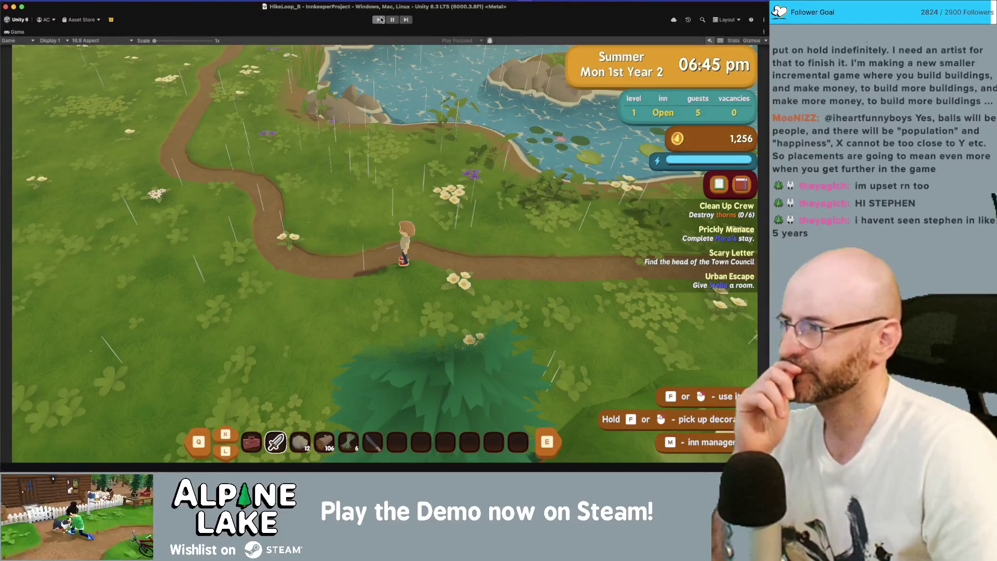
pyautogui.click(380, 19)
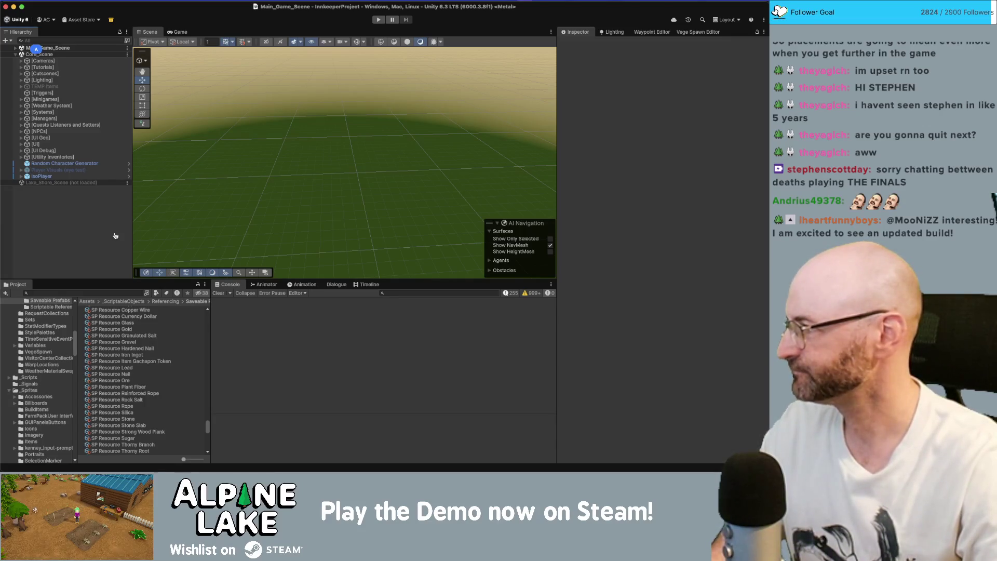
# Search BiomeArea.cs for 'thorn', select 'destroyed' on line 435, then return to Unity
pyautogui.press('super+Tab')
pyautogui.hotkey('ctrl', 'f')
pyautogui.write('thorn')
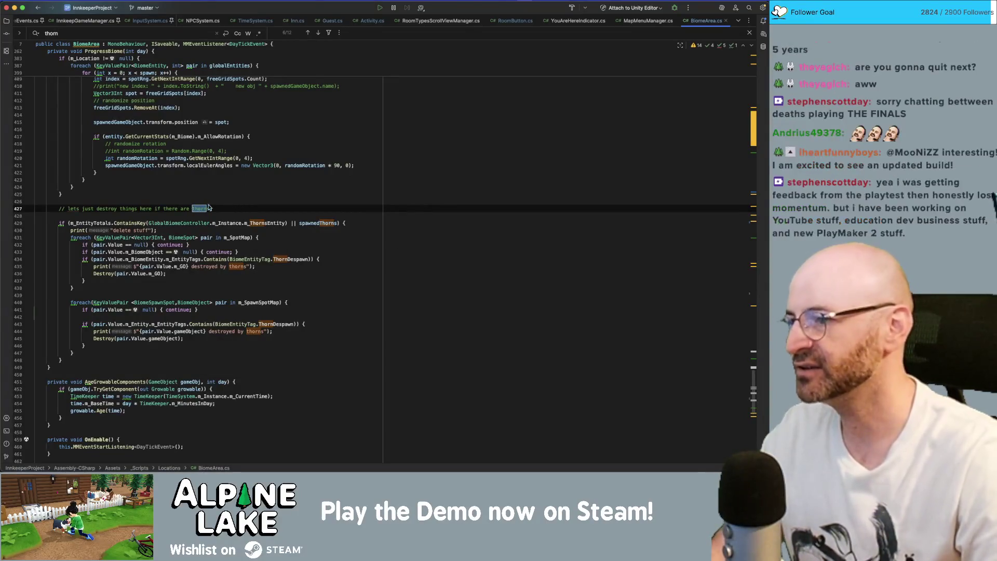
pyautogui.click(168, 215)
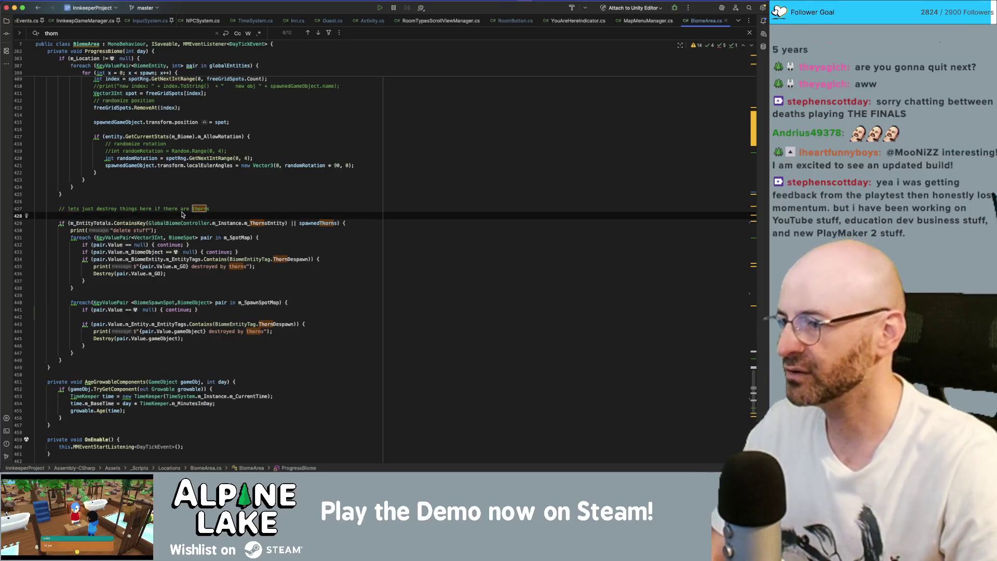
pyautogui.doubleClick(209, 267)
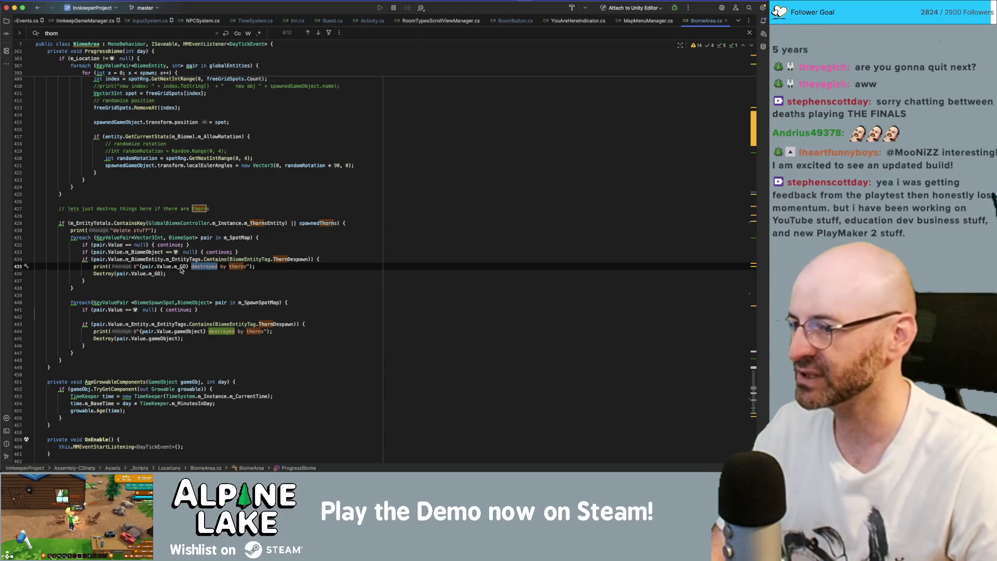
pyautogui.moveTo(181, 270)
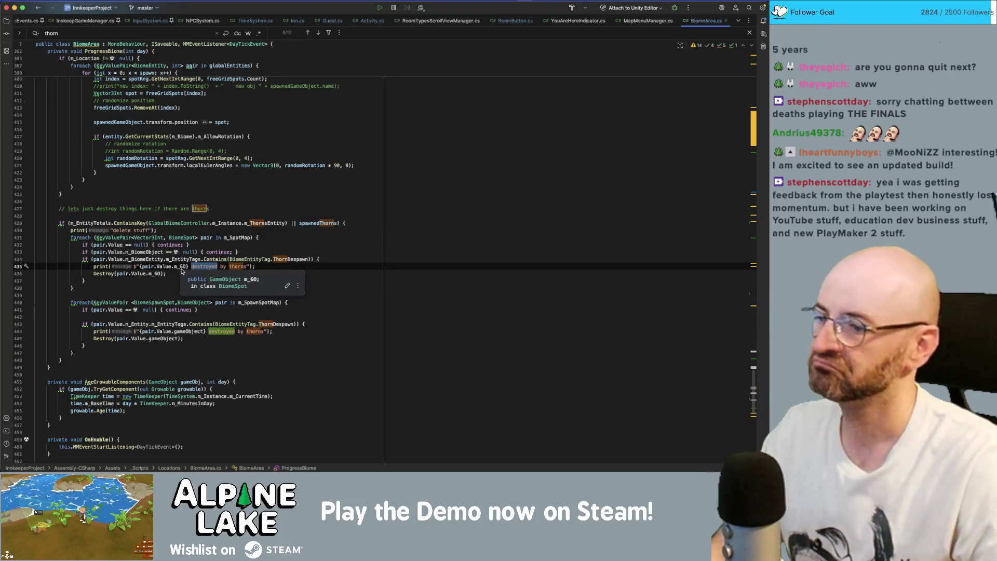
pyautogui.press('super+Tab')
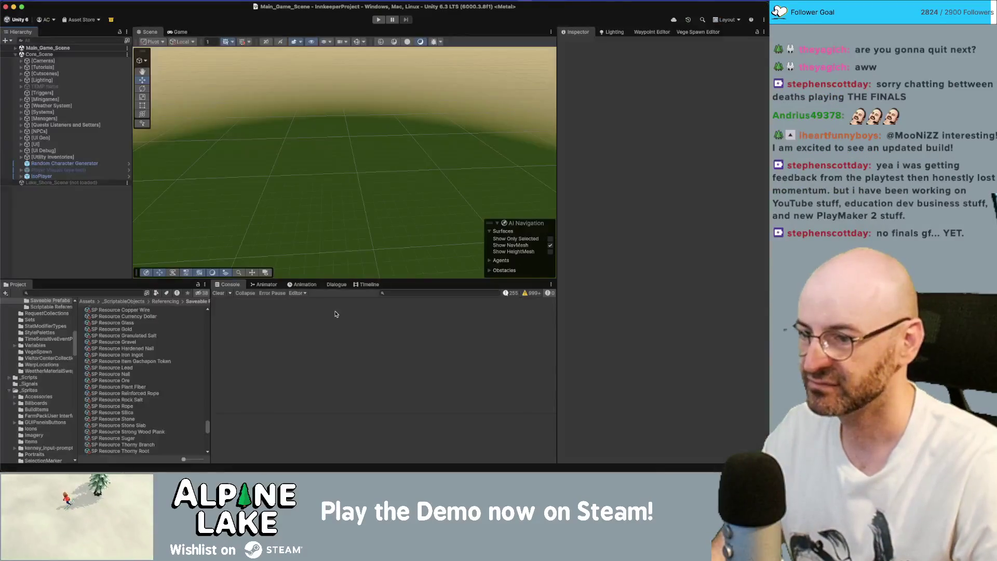
# Show console log messages, inspect the delete stuff log's source, then open the Go To Bed Instantly log's source
pyautogui.click(506, 294)
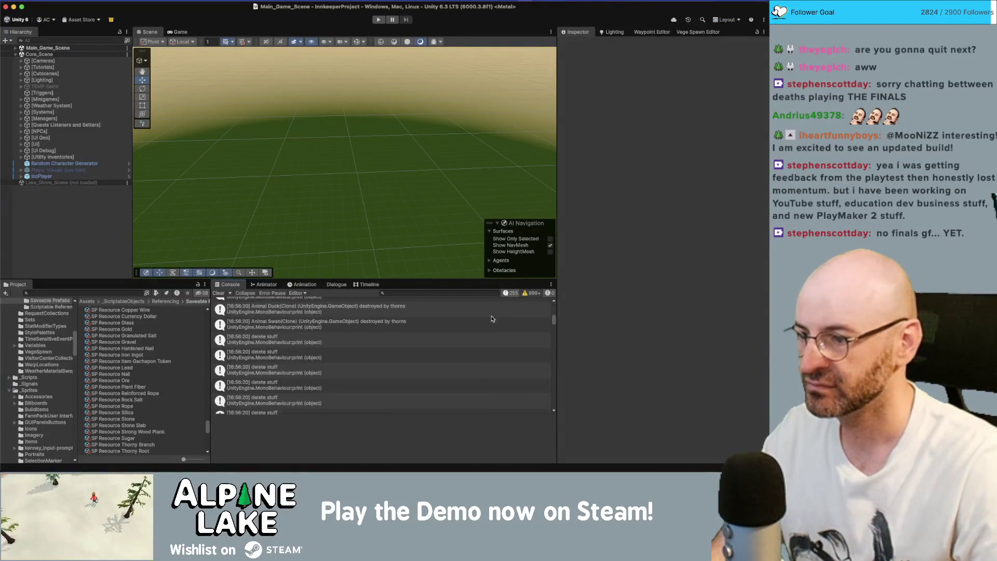
pyautogui.doubleClick(431, 351)
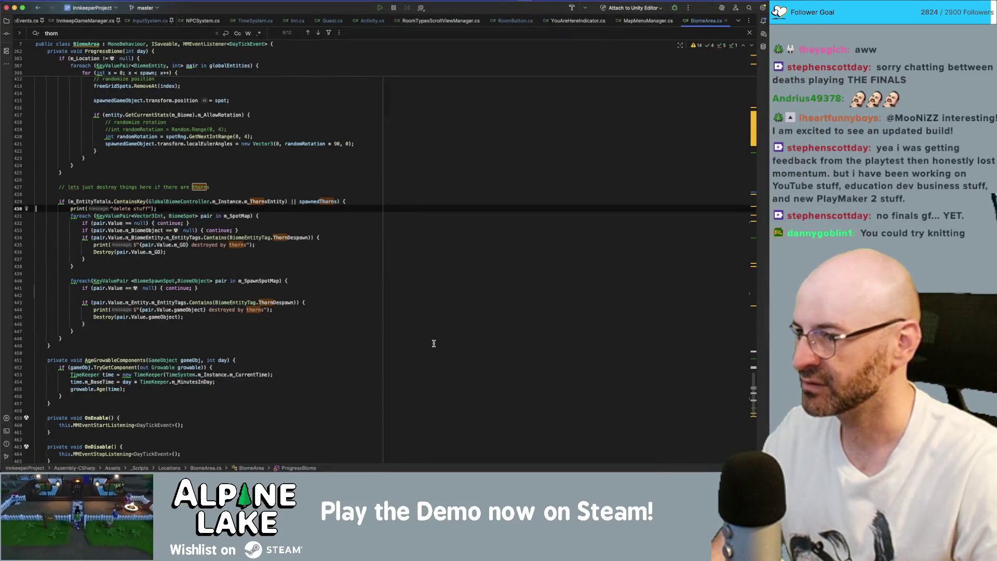
pyautogui.press('super+Tab')
pyautogui.scroll(3, 533, 341)
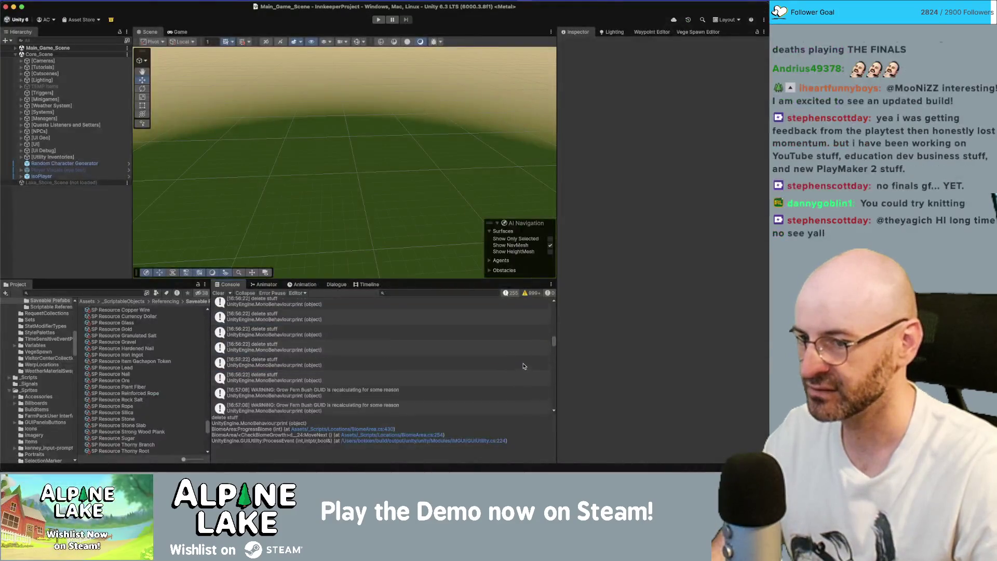
pyautogui.click(525, 294)
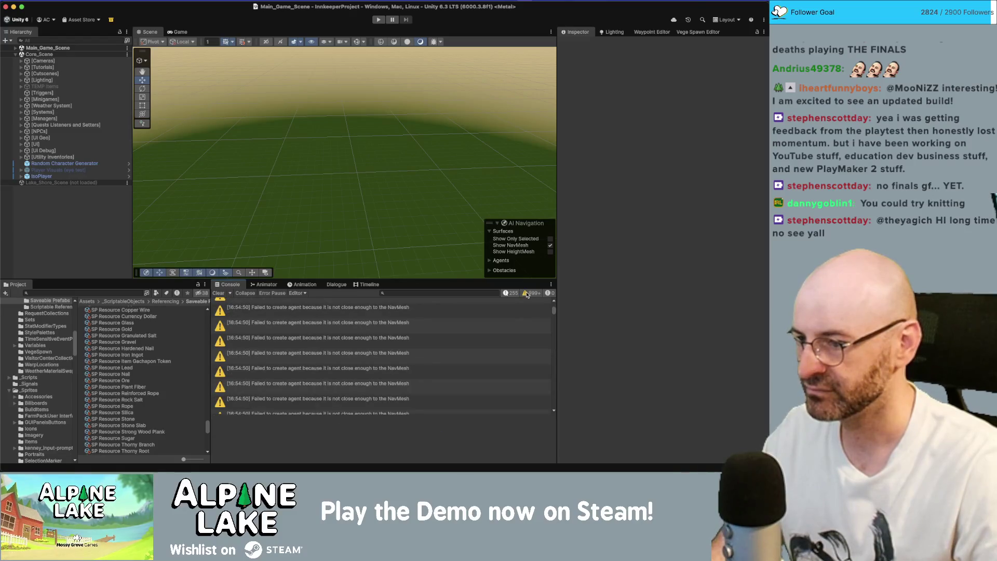
pyautogui.click(526, 294)
pyautogui.scroll(-10, 513, 375)
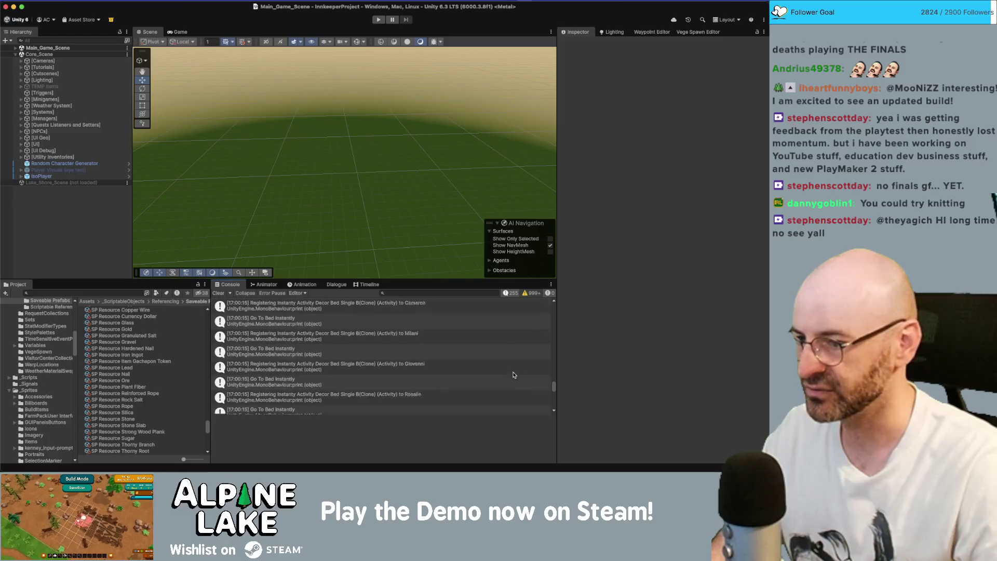
pyautogui.doubleClick(381, 349)
# Comment out and save the Go To Bed Instantly print, recompile in Unity, then bring up Instagram
pyautogui.press('super+slash')
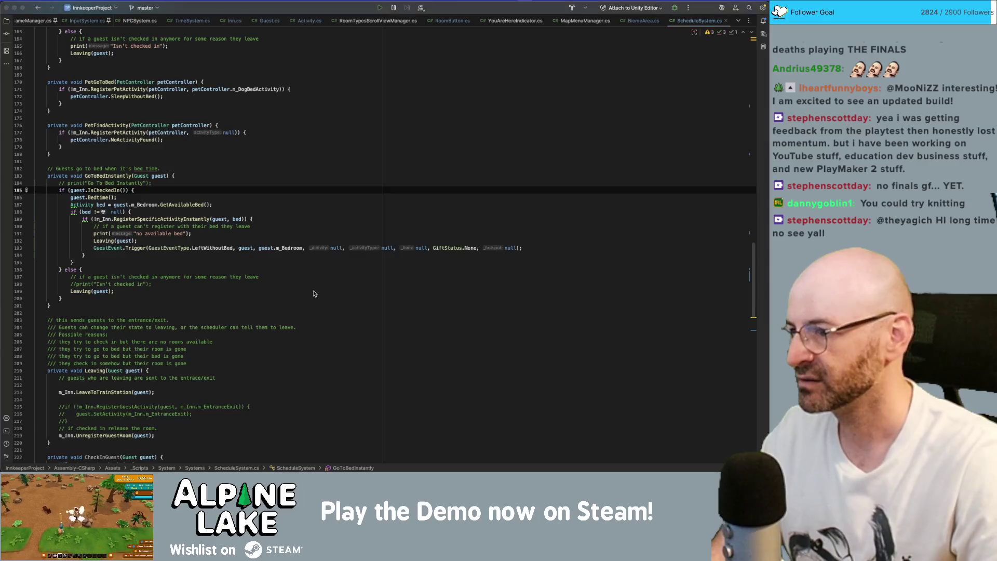
pyautogui.press('super+s')
pyautogui.press('super+Tab')
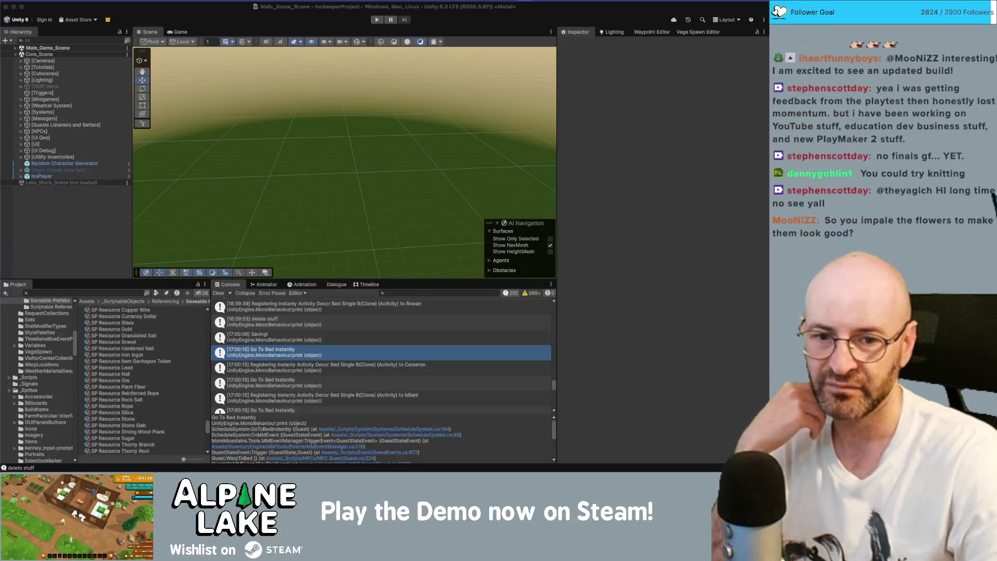
pyautogui.moveTo(768, 156)
pyautogui.mouseDown()
pyautogui.moveTo(659, 172)
pyautogui.moveTo(423, 139)
pyautogui.mouseUp()
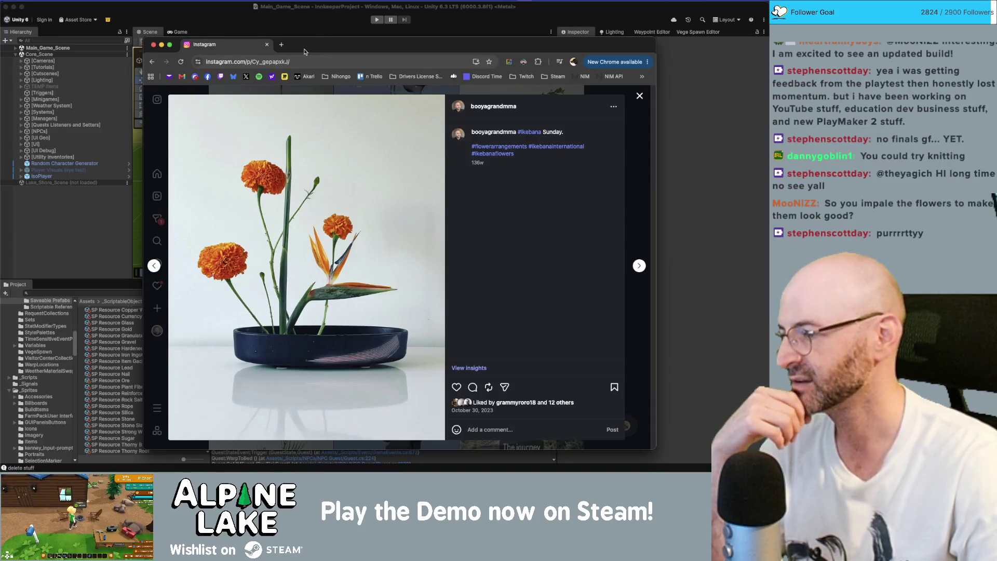
# Hide and restore the Instagram window, reposition it while viewing ikebana posts, then slide it off screen
pyautogui.moveTo(305, 49); pyautogui.dragTo(768, 52)
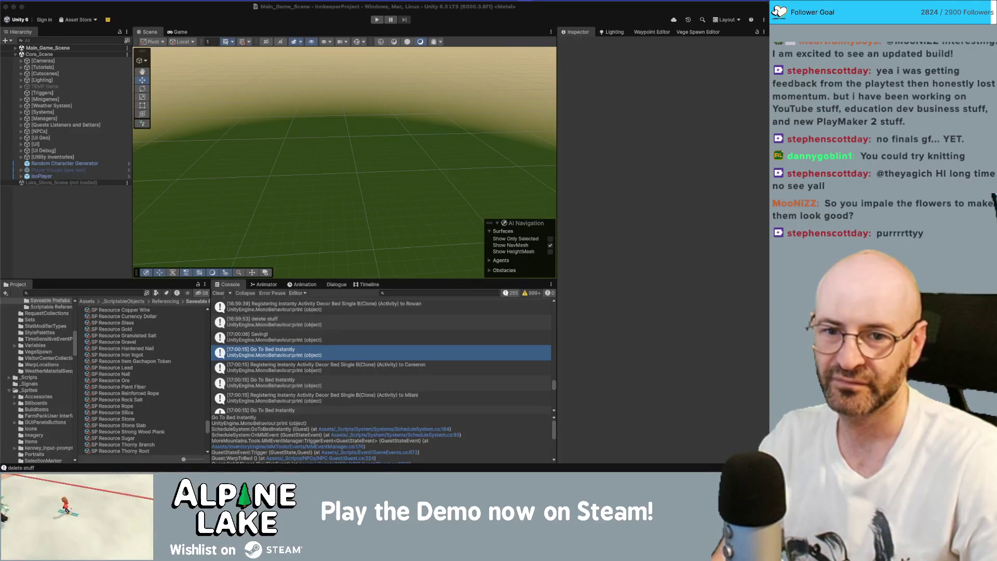
pyautogui.press('ctrl+alt+super+Left')
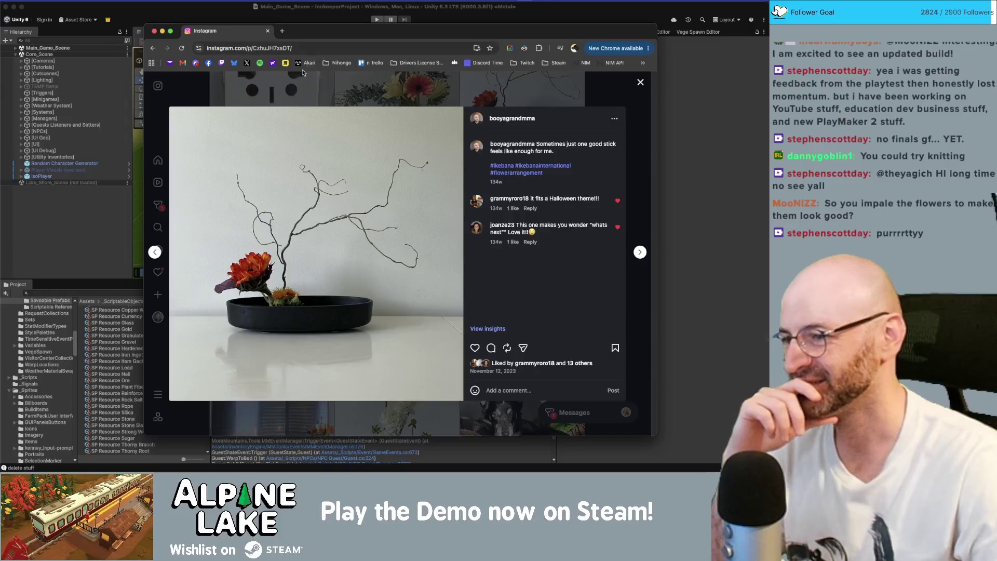
pyautogui.moveTo(301, 33)
pyautogui.mouseDown()
pyautogui.moveTo(763, 21)
pyautogui.moveTo(775, 10)
pyautogui.mouseUp()
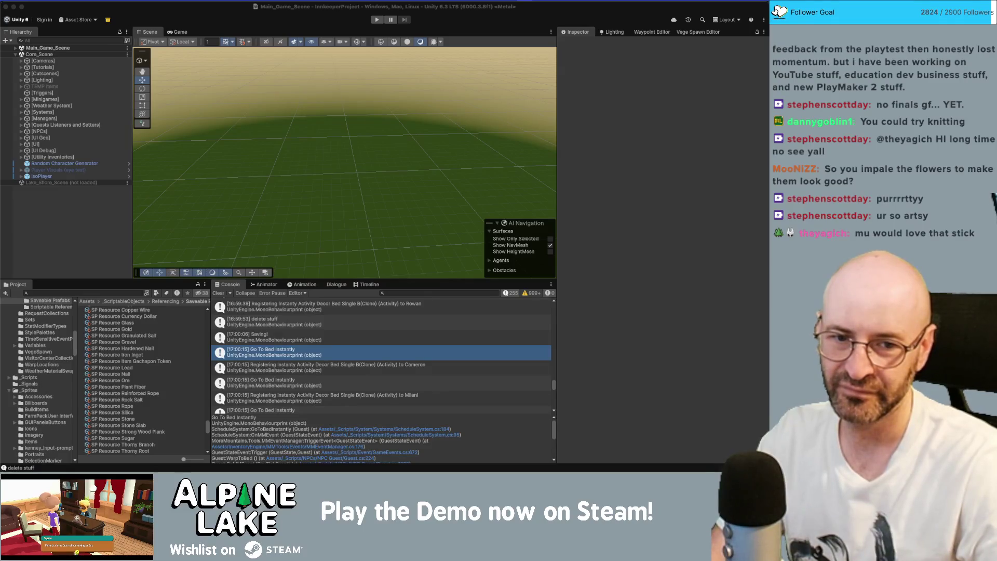
pyautogui.moveTo(707, 47); pyautogui.dragTo(459, 37)
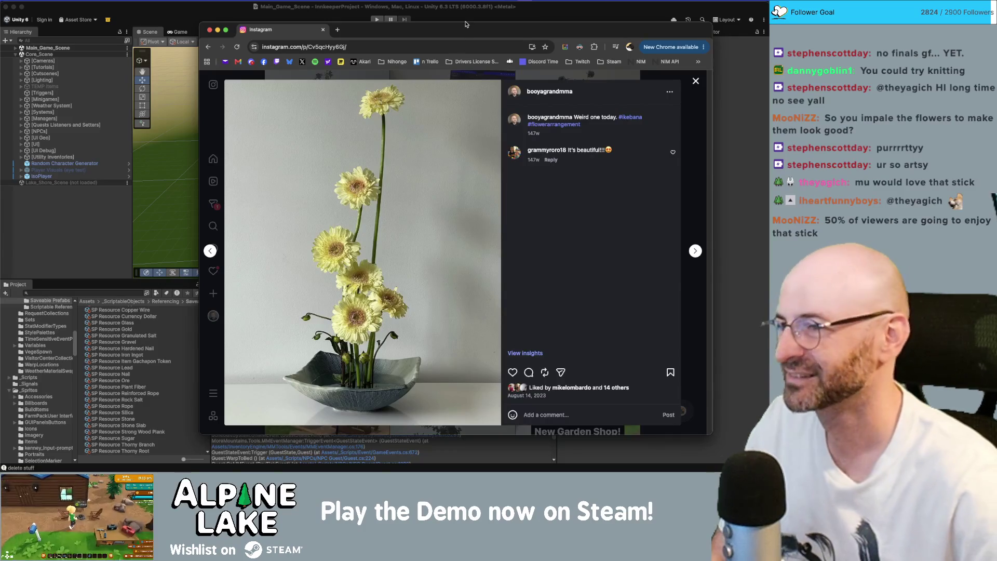
pyautogui.moveTo(465, 26); pyautogui.dragTo(996, 28)
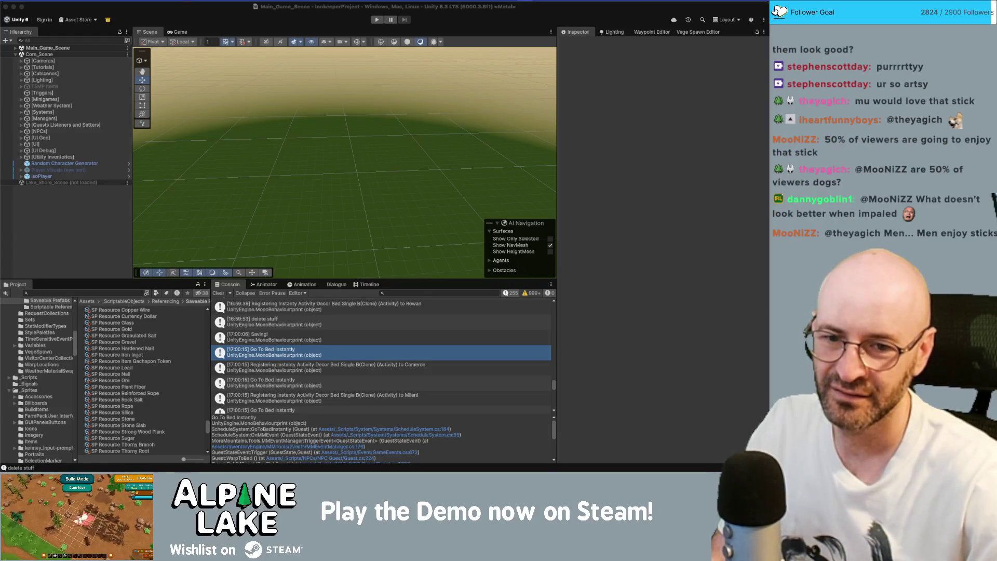
# Move the Chrome window with the Instagram dog-in-the-park post into the middle of the screen over Unity
pyautogui.moveTo(768, 93)
pyautogui.mouseDown()
pyautogui.moveTo(711, 104)
pyautogui.moveTo(368, 29)
pyautogui.moveTo(386, 43)
pyautogui.mouseUp()
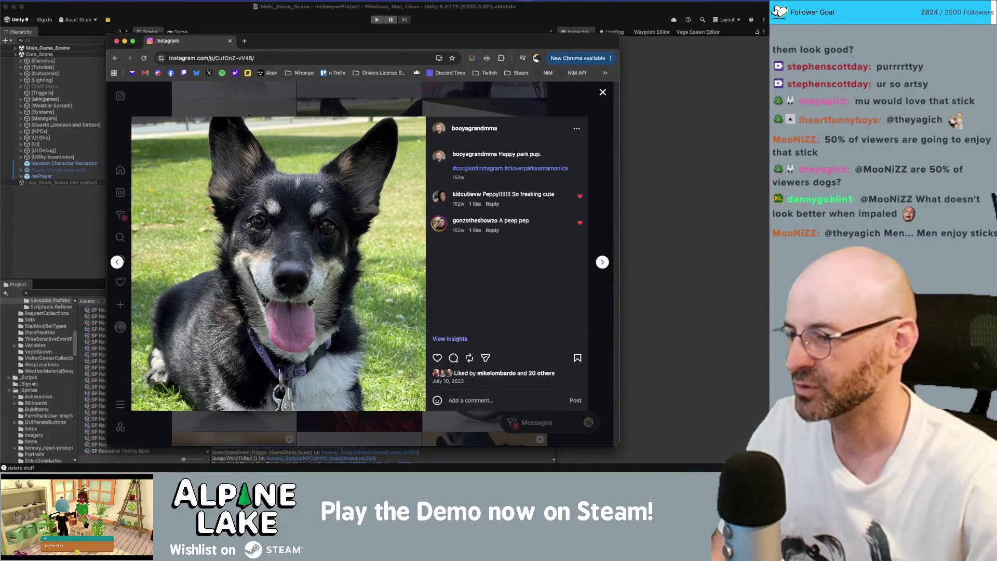
# Slide the Chrome window with the dog post off to the right to reveal Unity's Scene view and console
pyautogui.moveTo(308, 36); pyautogui.dragTo(976, 31)
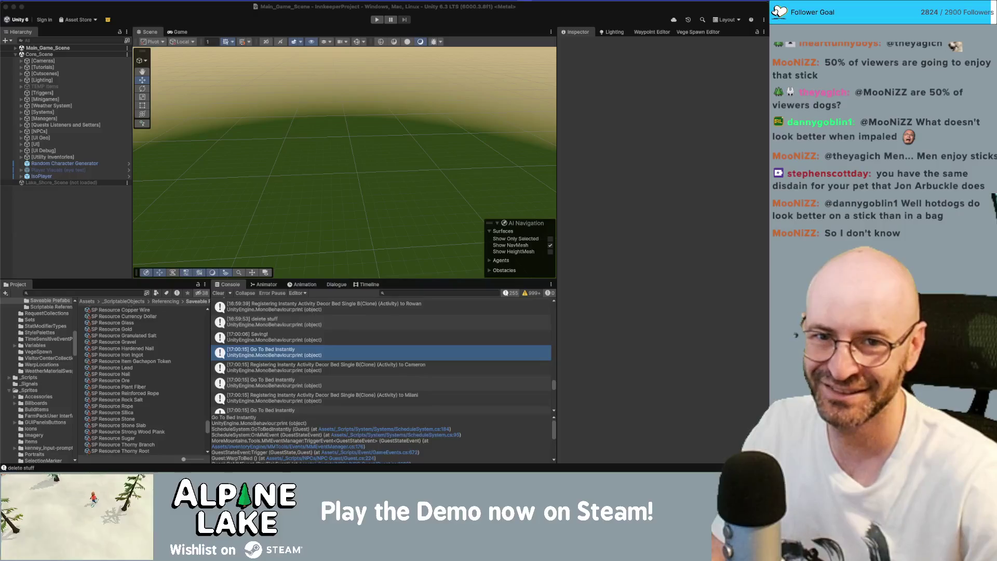
# Move the Chrome window showing the purple-collared dog photo over the right half of Unity's editor
pyautogui.moveTo(763, 4)
pyautogui.mouseDown()
pyautogui.moveTo(626, 4)
pyautogui.moveTo(556, 26)
pyautogui.moveTo(493, 28)
pyautogui.mouseUp()
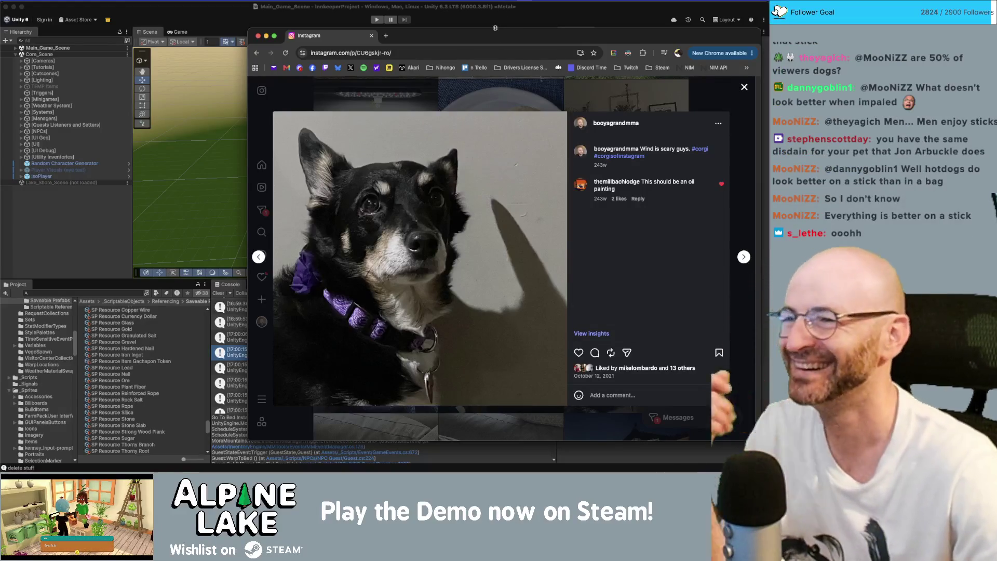
# Slide the Chrome window with the purple-collared dog post off the right edge of the display
pyautogui.moveTo(497, 40); pyautogui.dragTo(768, 35)
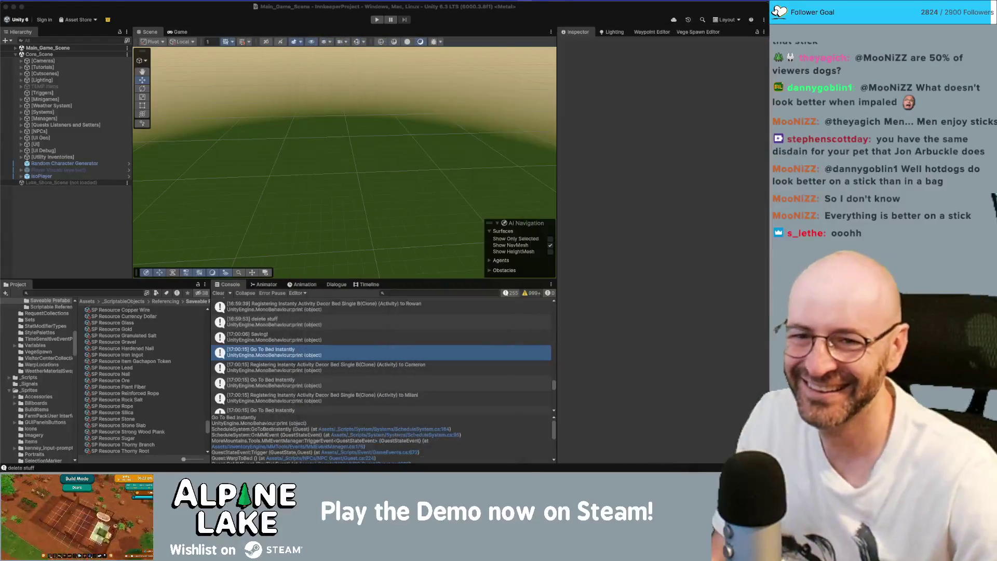
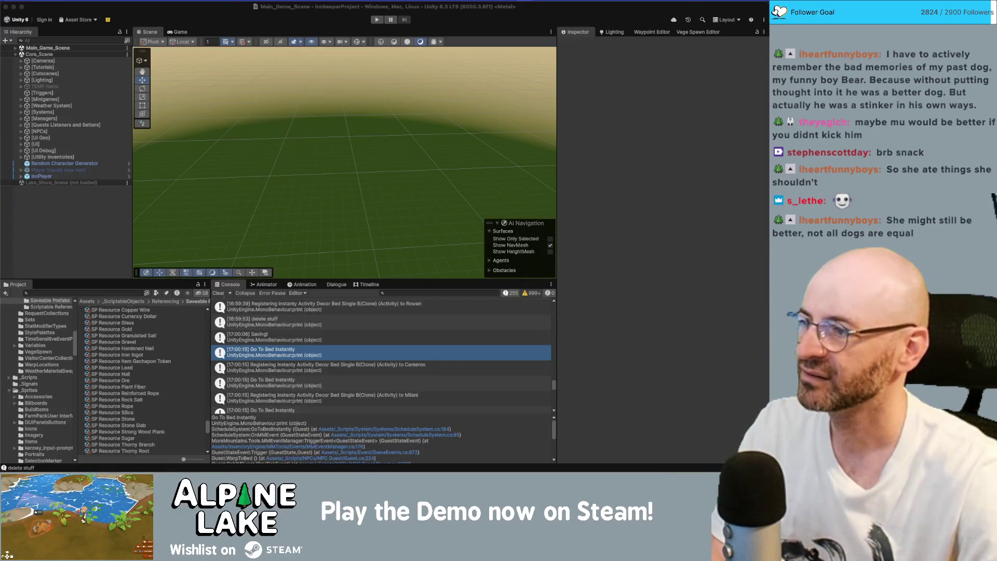
# Expand Main_Game_Scene in the Hierarchy to list its children, then orbit the Scene view
pyautogui.click(16, 48)
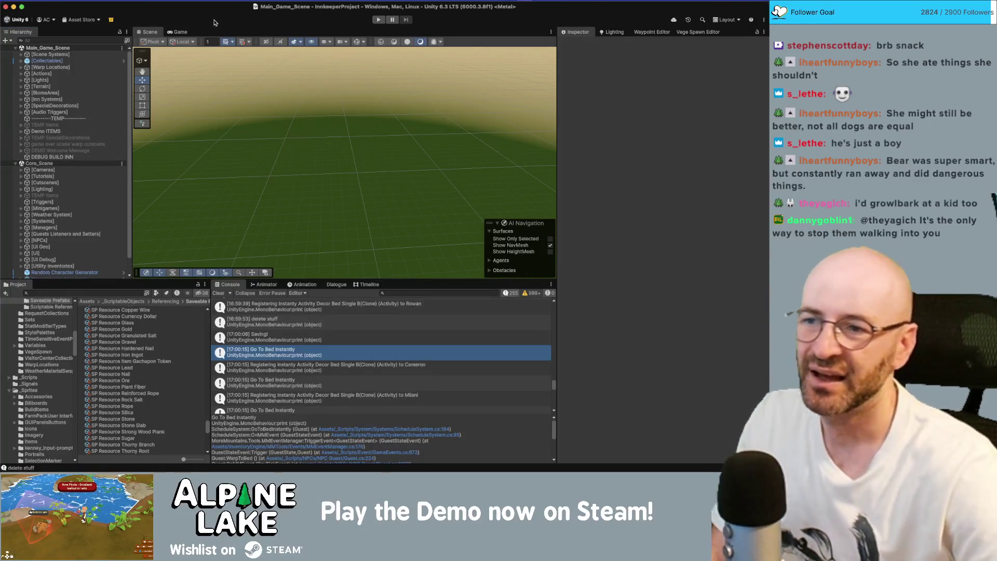
pyautogui.moveTo(203, 126); pyautogui.dragTo(222, 183)
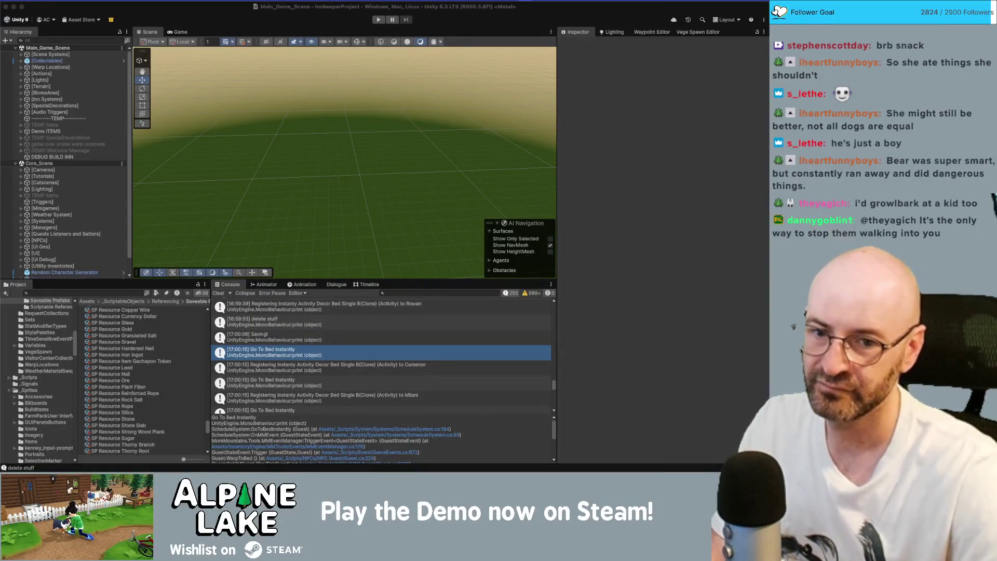
# Clear the old 'delete stuff' messages from the Console
pyautogui.click(264, 26)
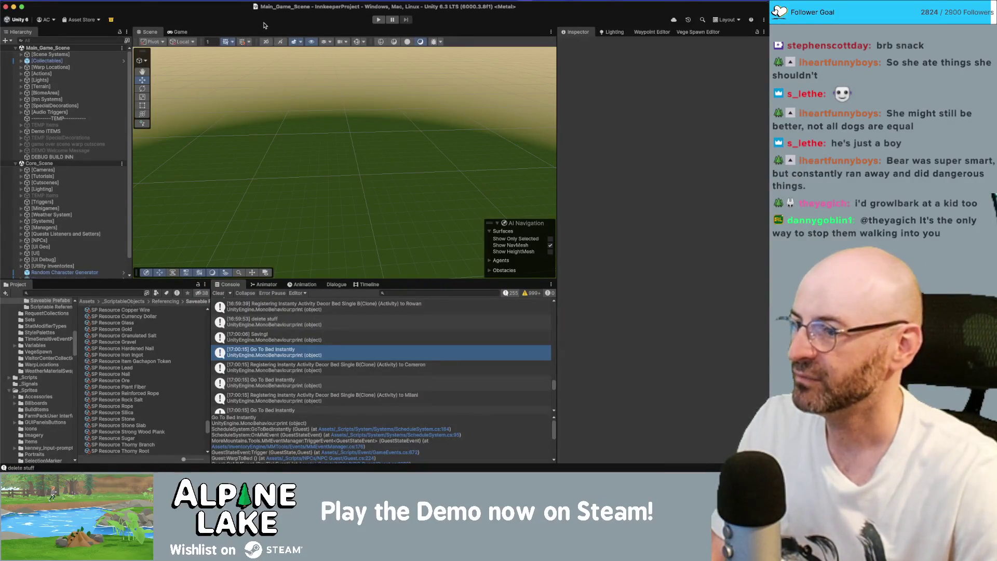
pyautogui.click(277, 327)
pyautogui.scroll(5, 278, 331)
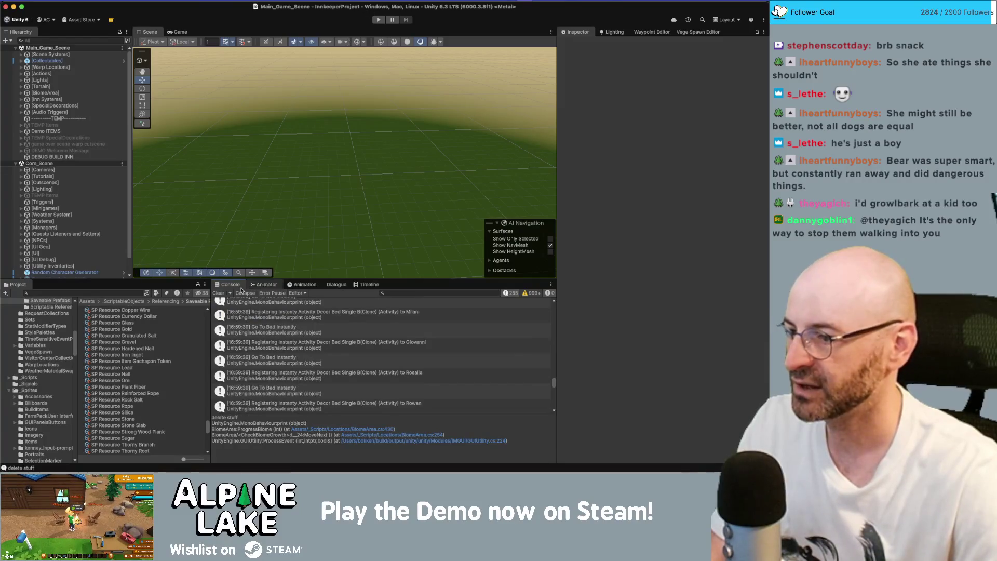
pyautogui.click(218, 292)
# Start the game in Play mode
pyautogui.click(377, 20)
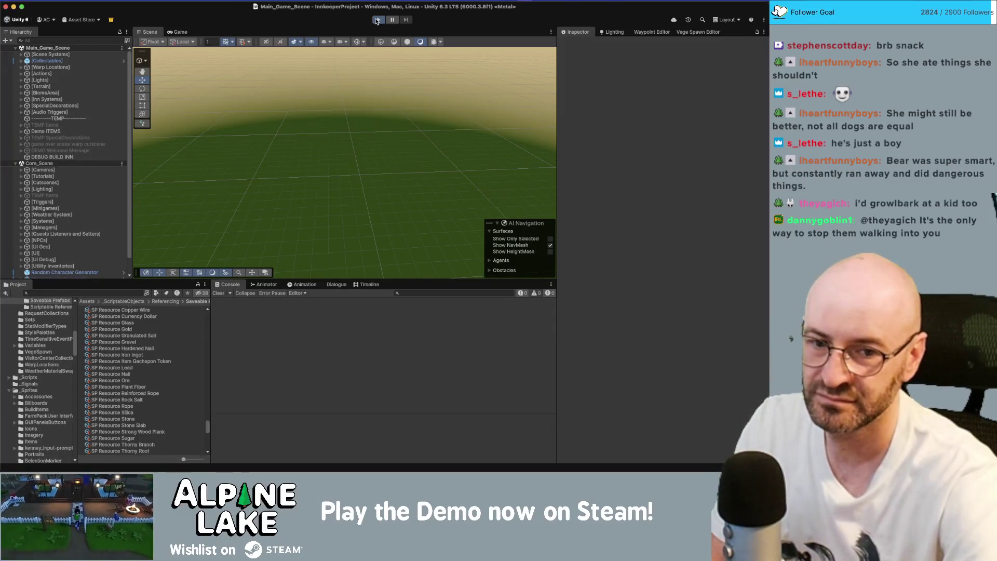
pyautogui.click(377, 21)
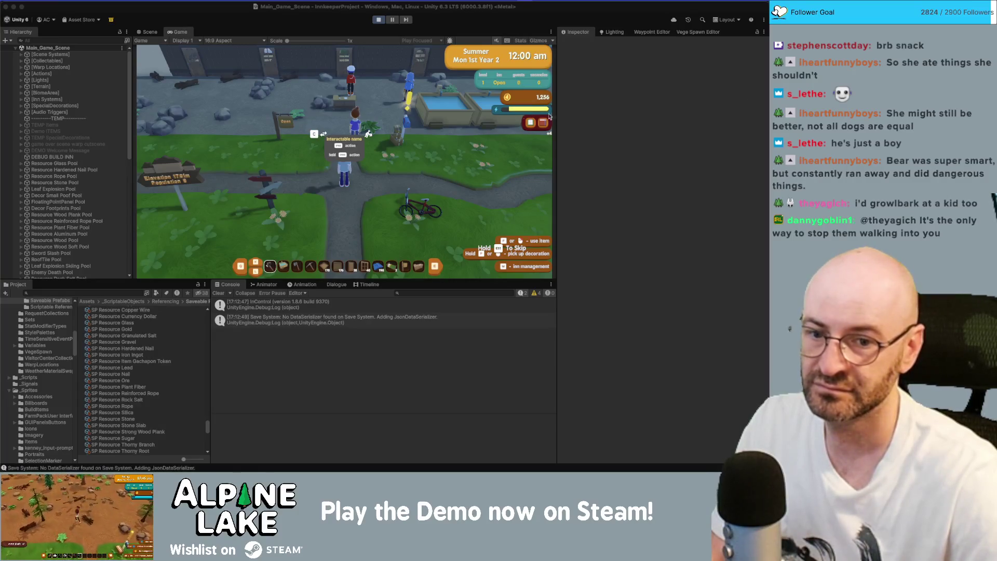
pyautogui.click(355, 106)
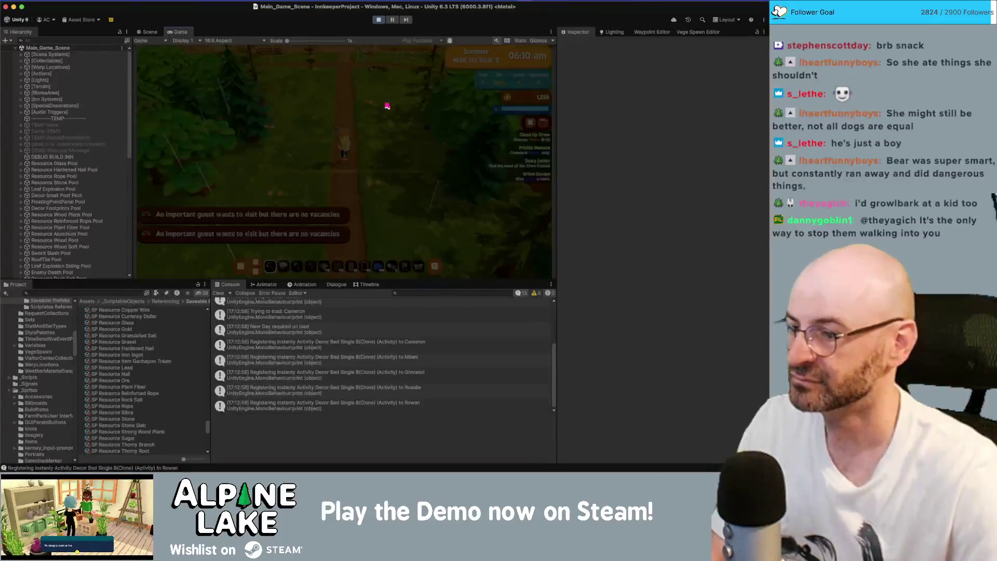
# Run the character from the visitor centre into the HikeLoop_B trail area, then clear the Console
pyautogui.press('w')
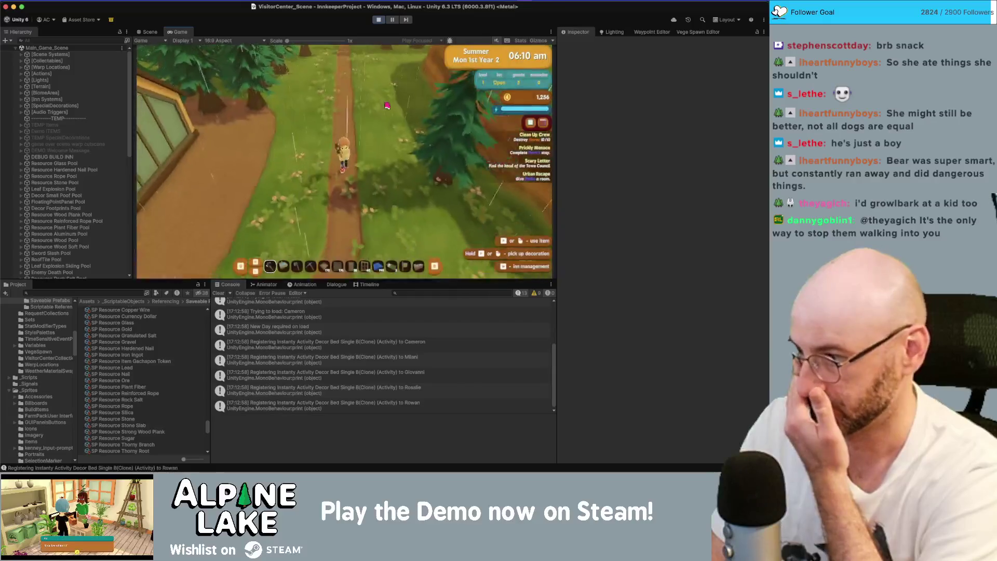
pyautogui.press('s')
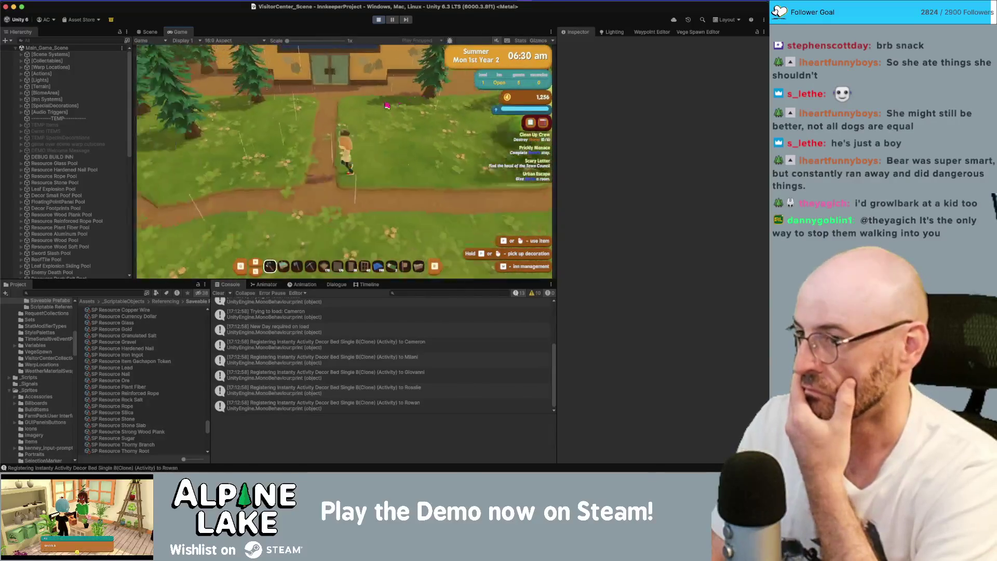
pyautogui.press('a')
pyautogui.press('a')
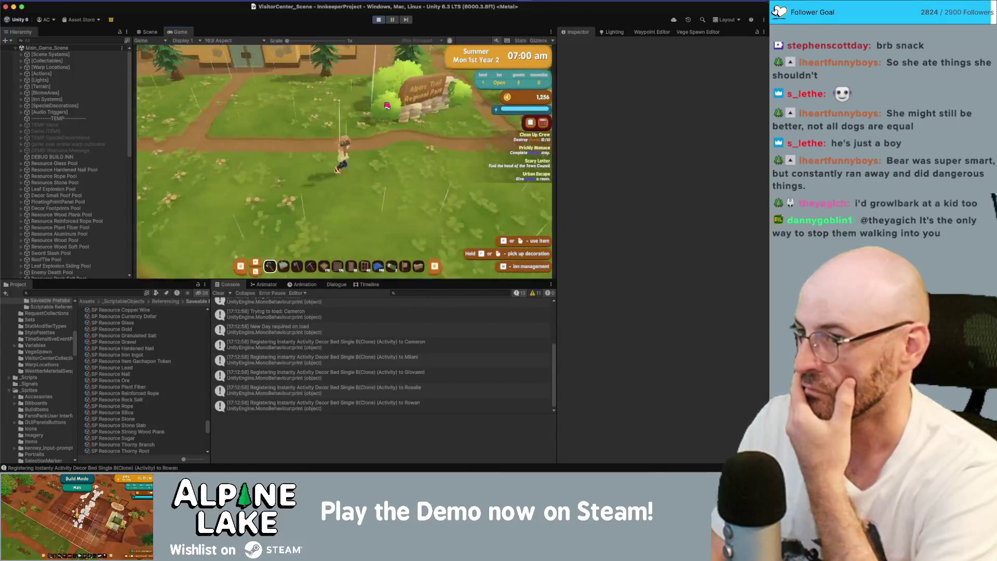
pyautogui.press('d')
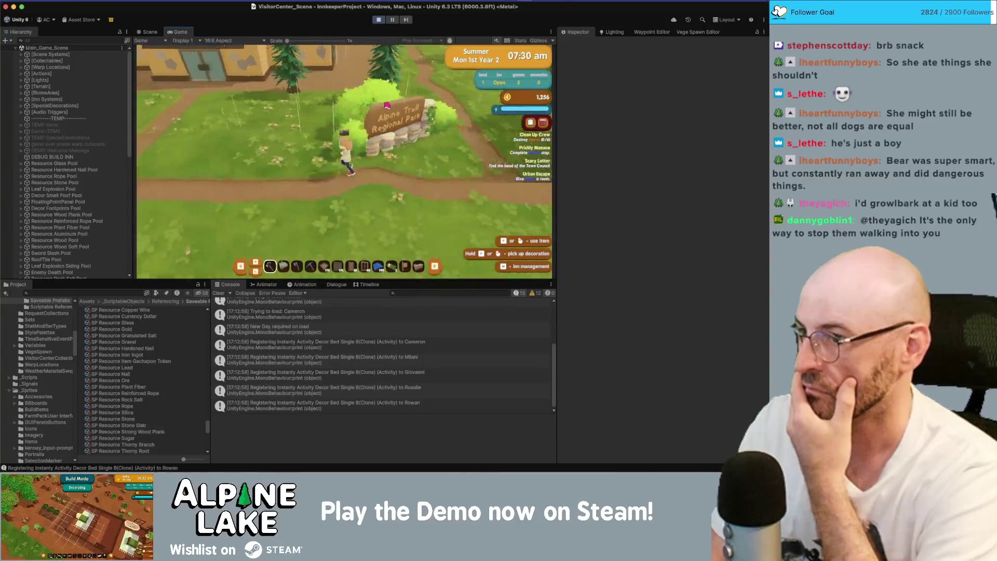
pyautogui.press('w')
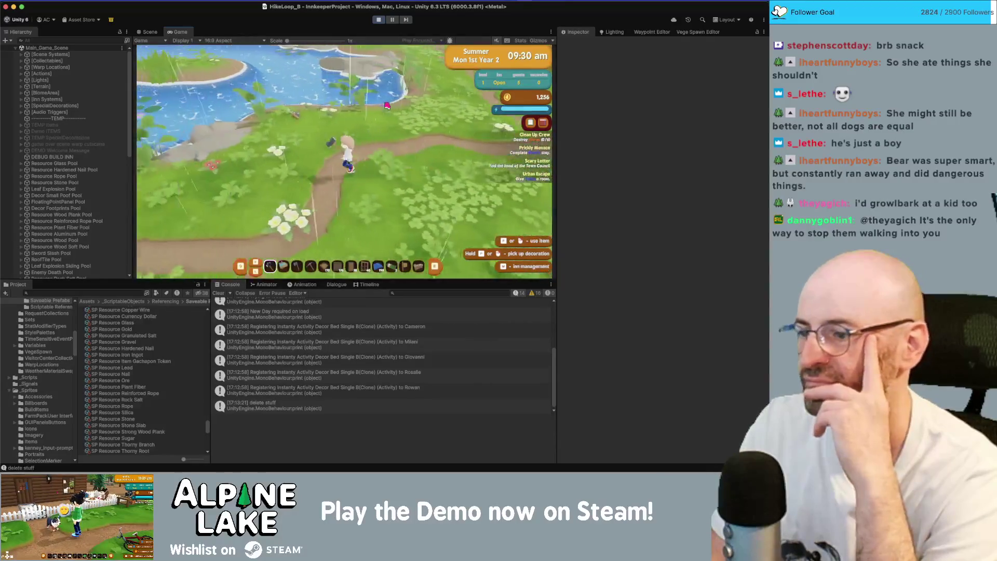
pyautogui.scroll(-1, 344, 356)
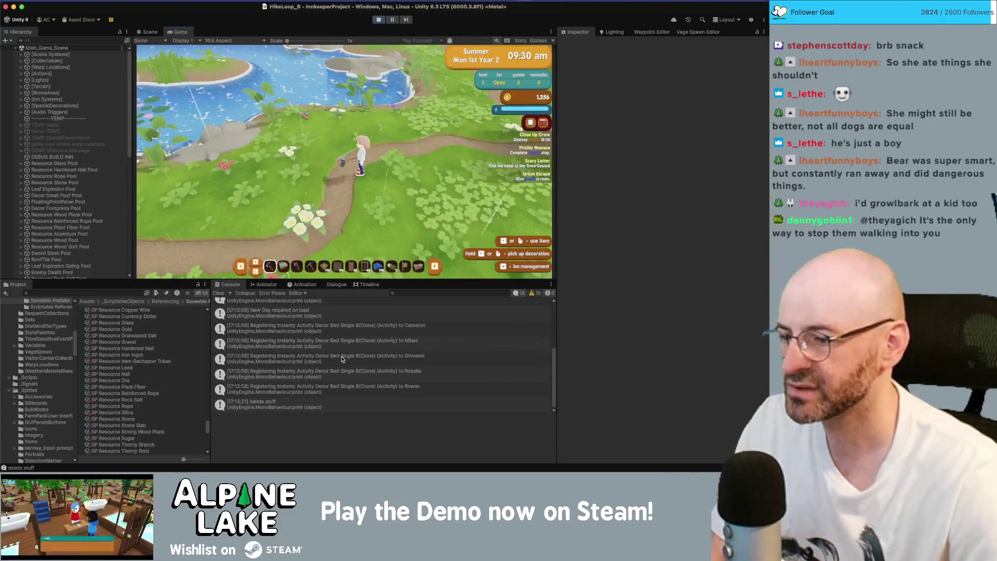
pyautogui.click(218, 293)
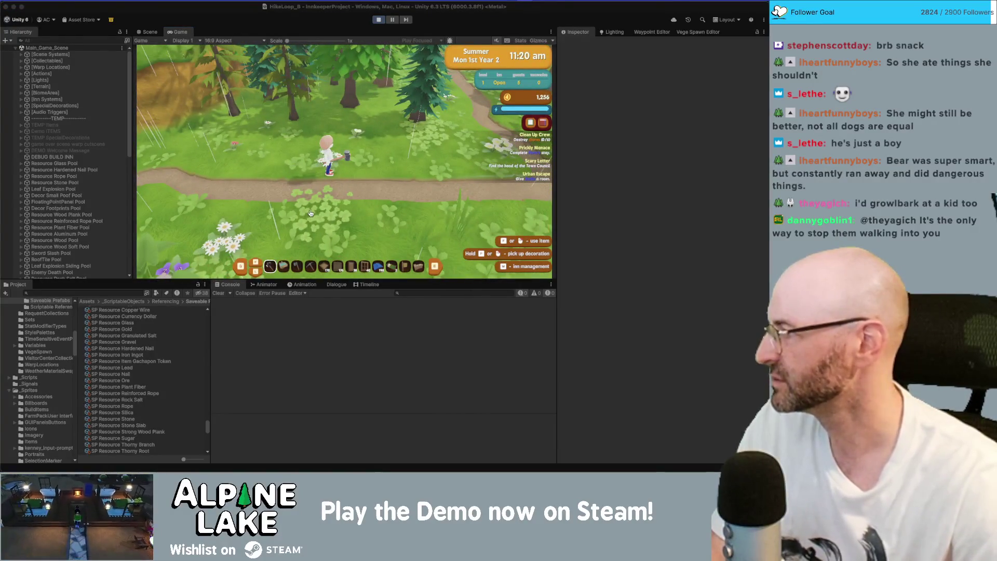
# In Rider, find the 'delete stuff' print statement in BiomeArea.cs
pyautogui.press('super+Tab')
pyautogui.press('super+f')
pyautogui.write('deletestuff')
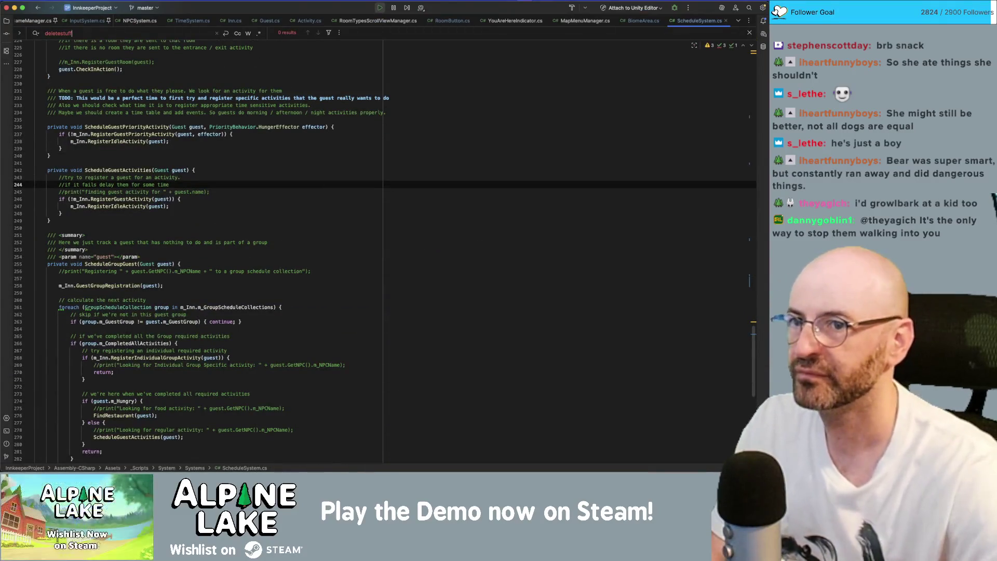
pyautogui.press('super+w')
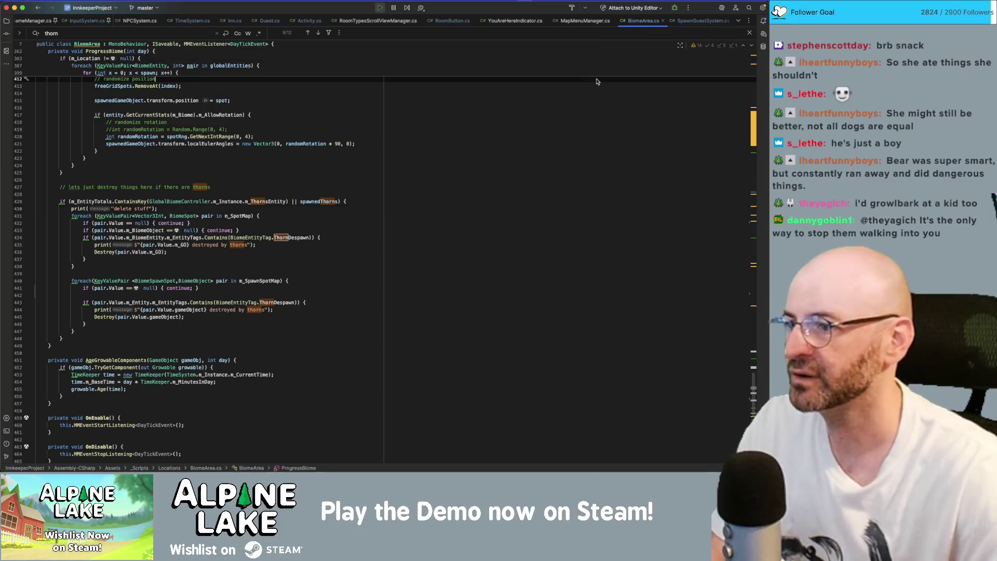
pyautogui.press('super+f')
pyautogui.write('delete stuff')
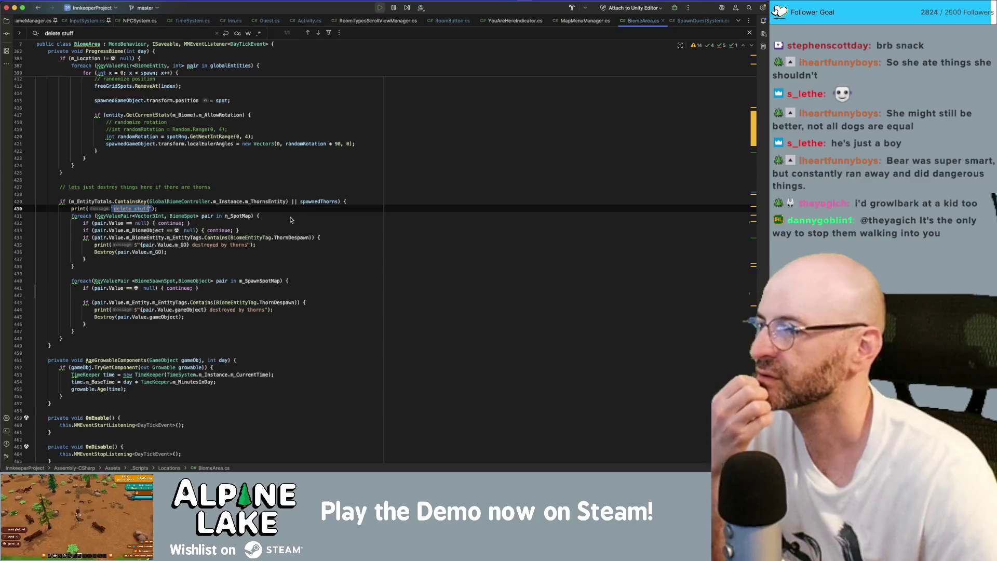
# Inspect the spawnedThorns variable on line 429, then return to Unity
pyautogui.doubleClick(310, 205)
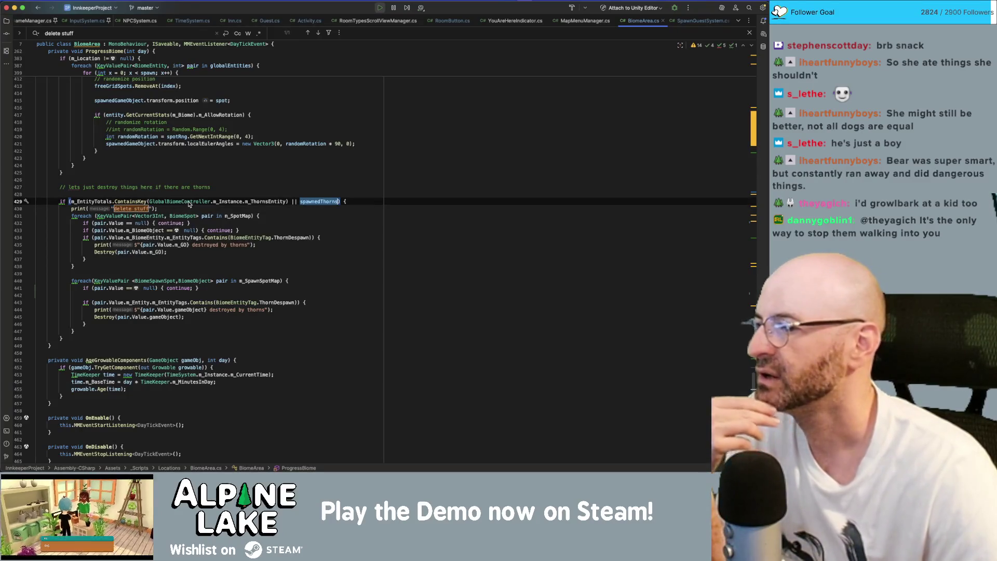
pyautogui.click(306, 207)
pyautogui.press('super+Tab')
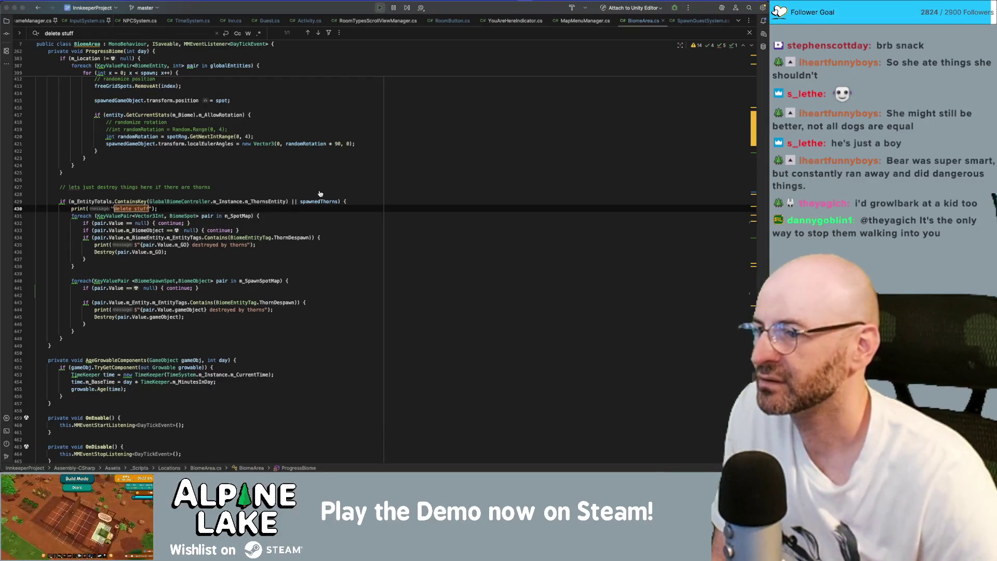
pyautogui.press('super+Tab')
pyautogui.press('super+Tab')
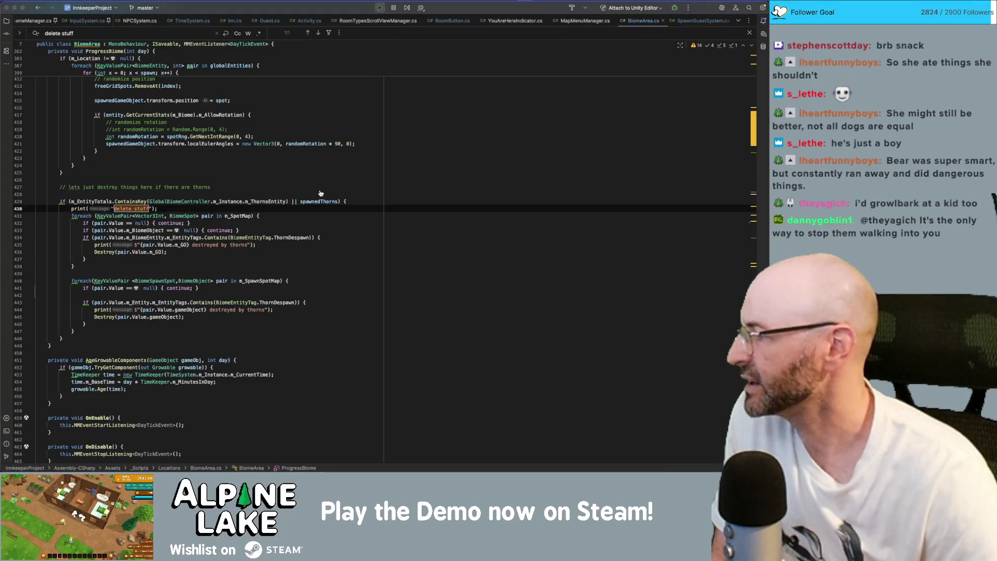
pyautogui.press('super+Tab')
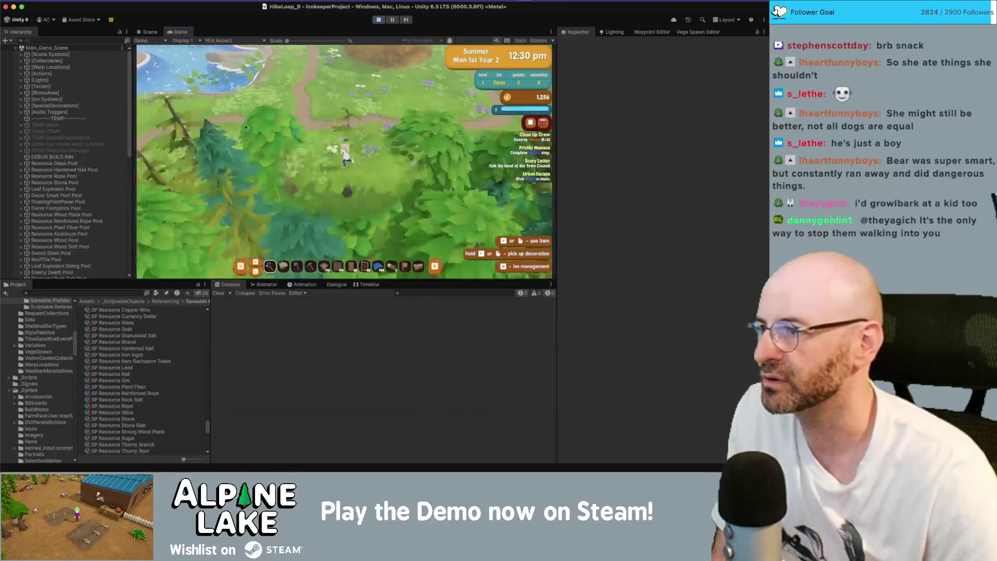
# Filter the Hierarchy for 'thorn', inspect Degradable Thorns 1(Clone) and Thorns_Animated, then clear the filter
pyautogui.click(68, 40)
pyautogui.write('thorn')
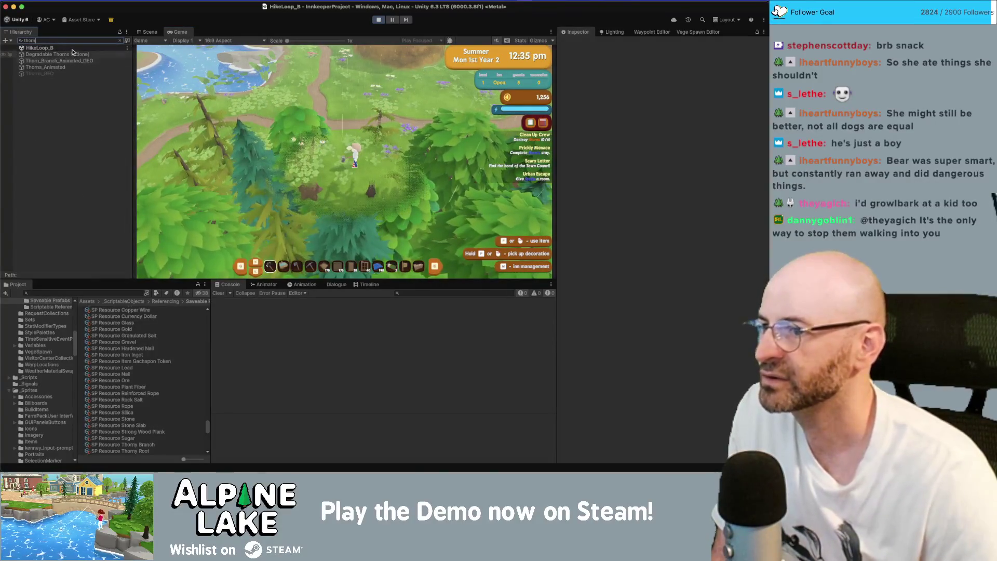
pyautogui.click(270, 121)
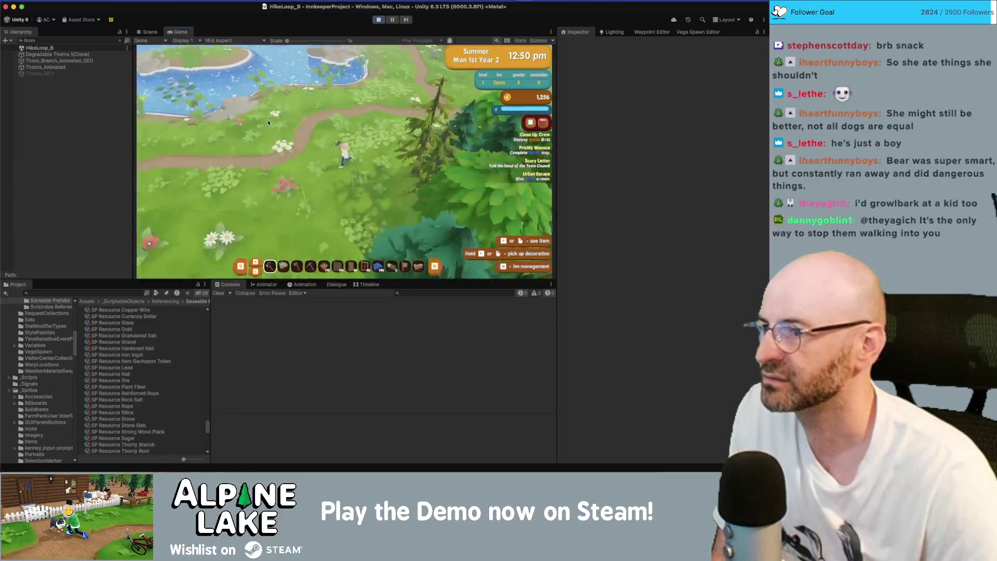
pyautogui.click(65, 54)
pyautogui.click(148, 32)
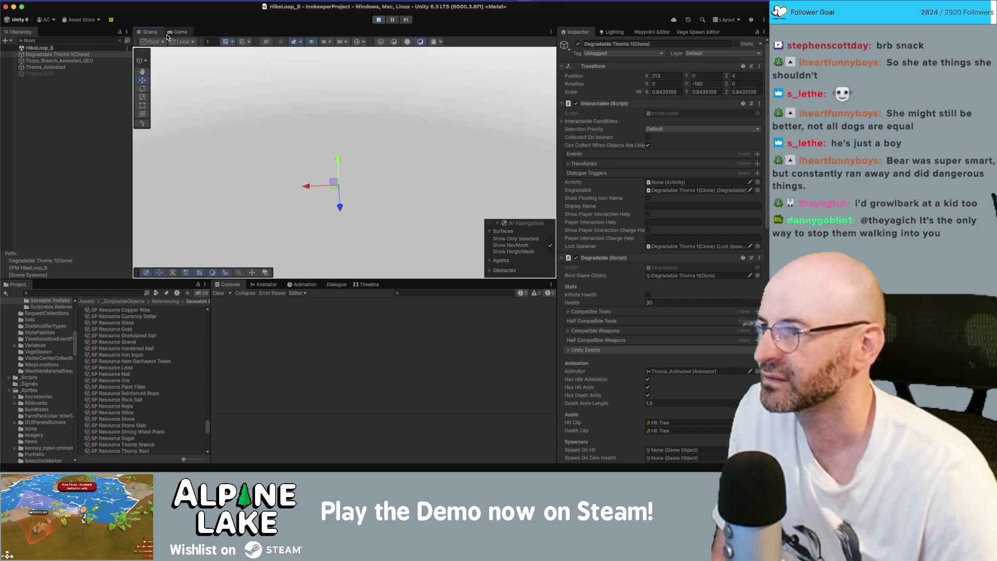
pyautogui.press('Down')
pyautogui.press('Down')
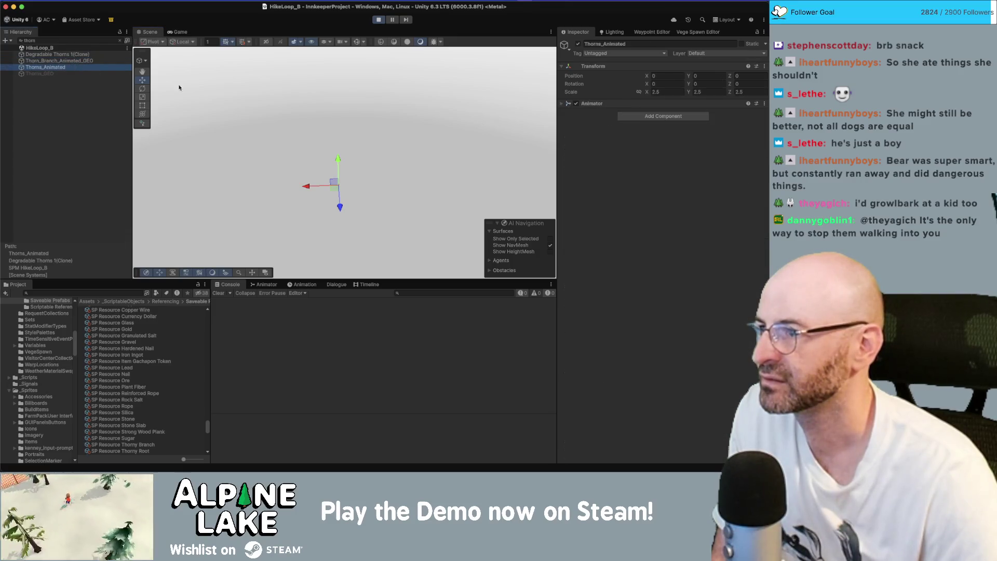
pyautogui.click(179, 31)
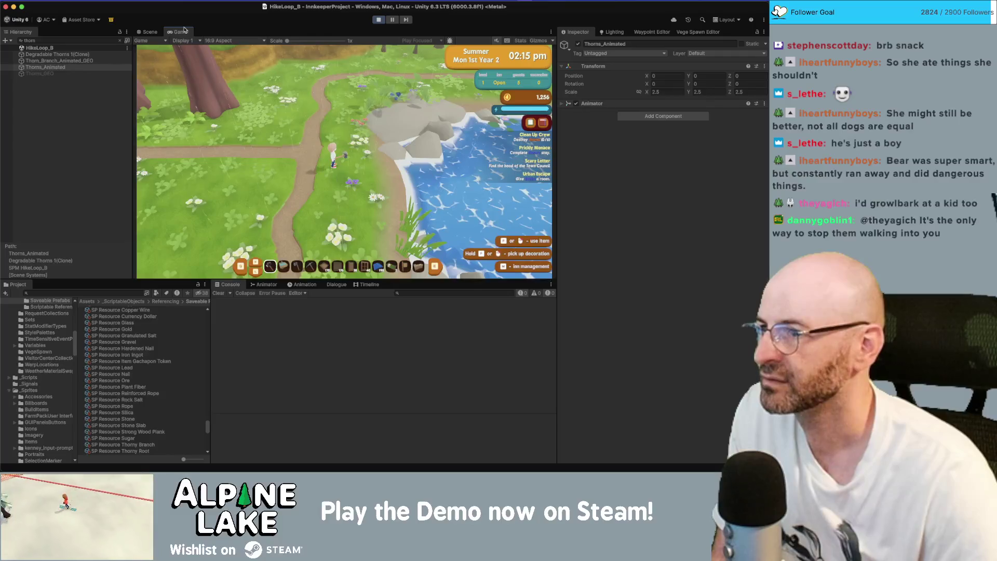
pyautogui.click(154, 31)
pyautogui.click(120, 40)
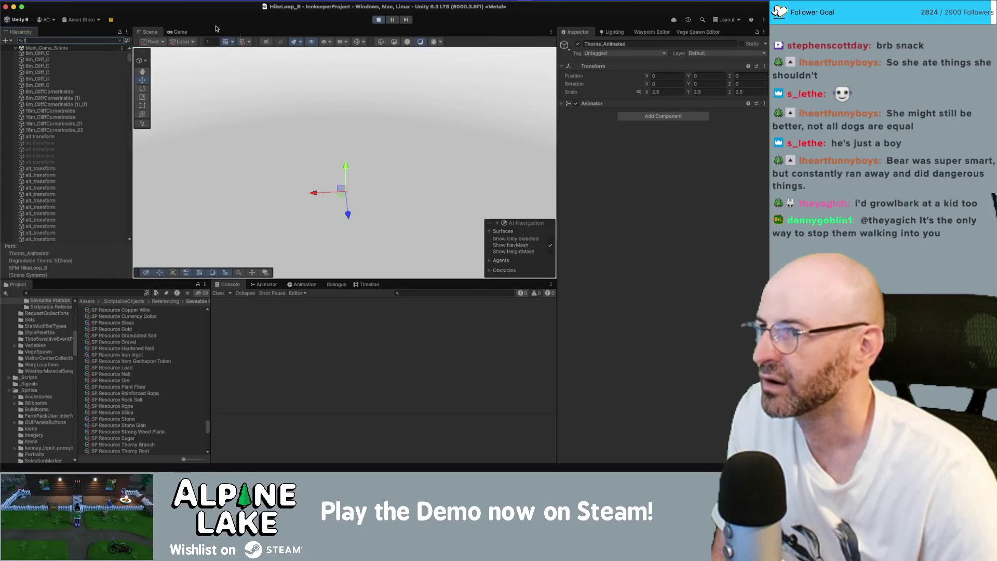
# Select Degradable Thorns 1(Clone) and frame it in the Scene view
pyautogui.click(120, 41)
pyautogui.moveTo(245, 95); pyautogui.dragTo(270, 135)
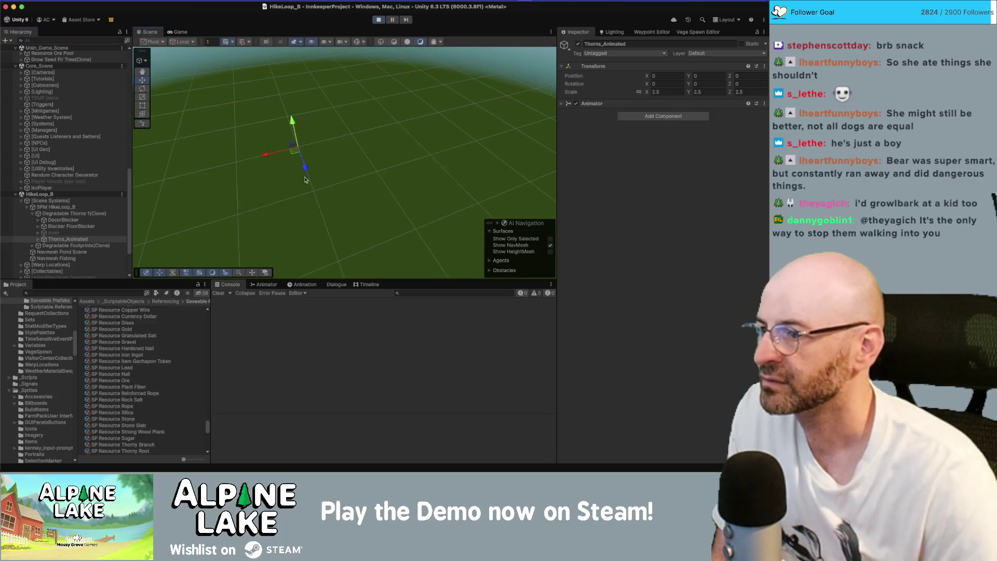
pyautogui.click(81, 214)
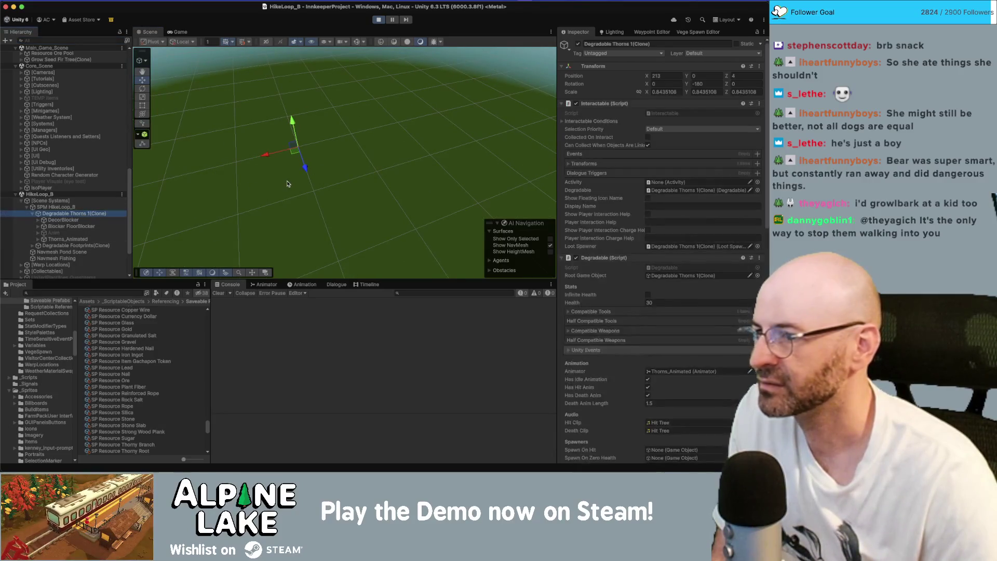
pyautogui.press('f')
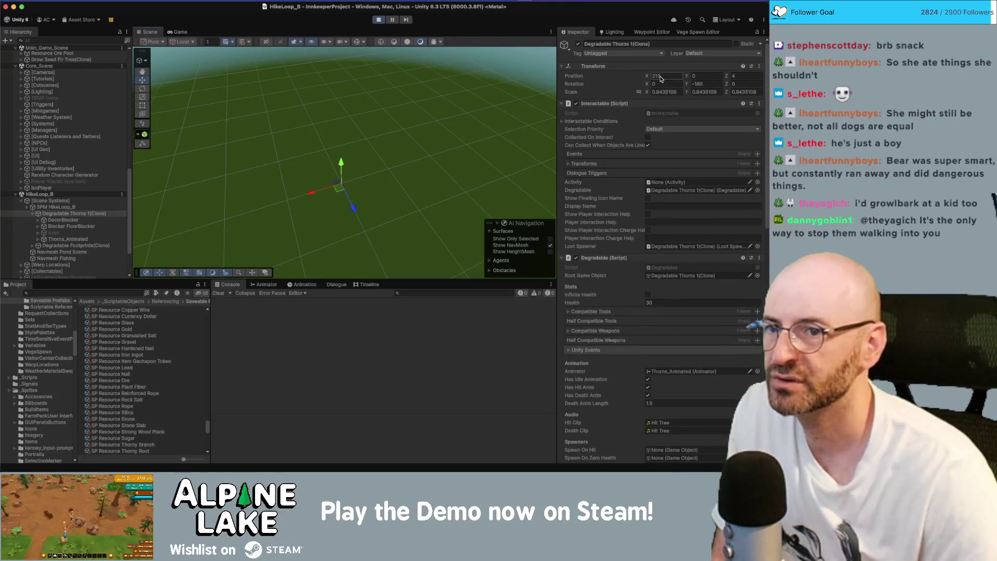
# Turn on Everything in the Scene Layers dropdown and swing the camera toward the terrain
pyautogui.click(326, 42)
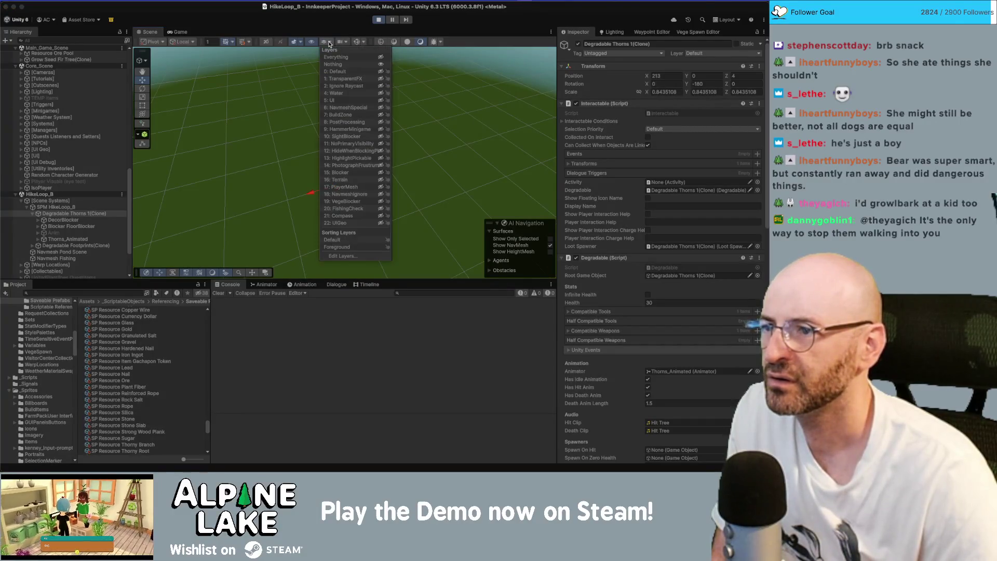
pyautogui.click(381, 57)
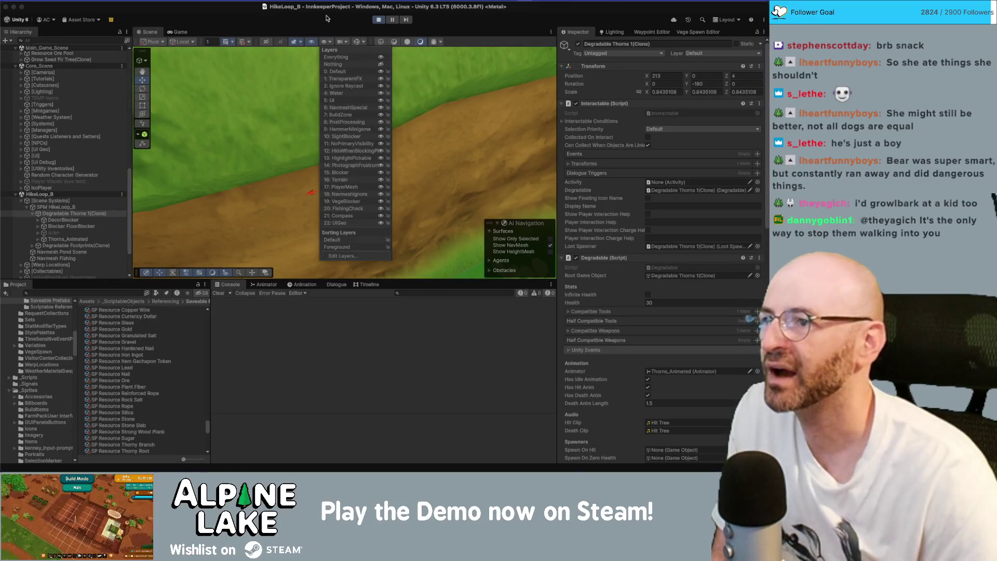
pyautogui.moveTo(522, 82); pyautogui.dragTo(394, 79)
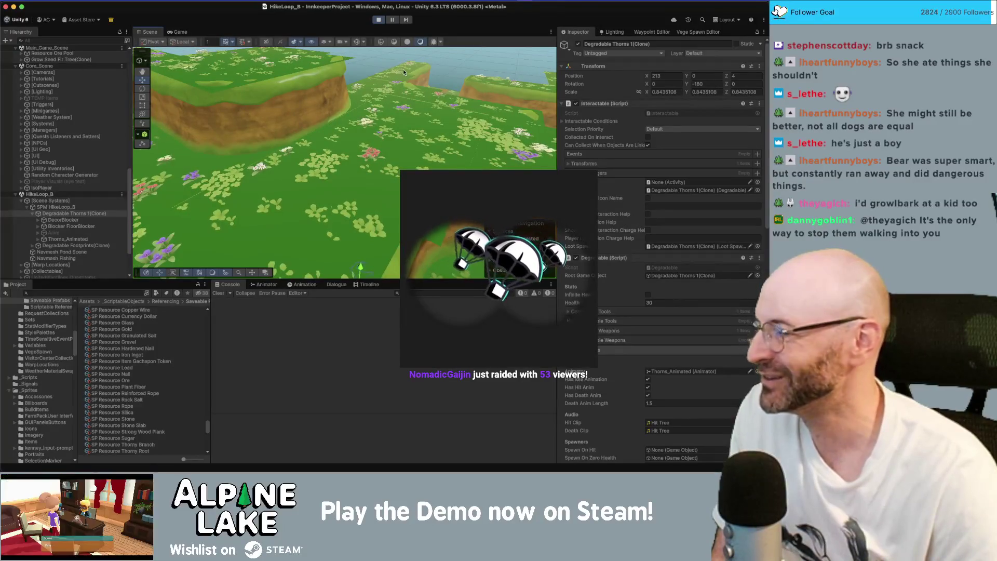
# Look over the terrain terraces, then bring up the Chrome window playing the Twitch clip
pyautogui.moveTo(404, 73)
pyautogui.mouseDown()
pyautogui.moveTo(415, 131)
pyautogui.moveTo(447, 135)
pyautogui.mouseUp()
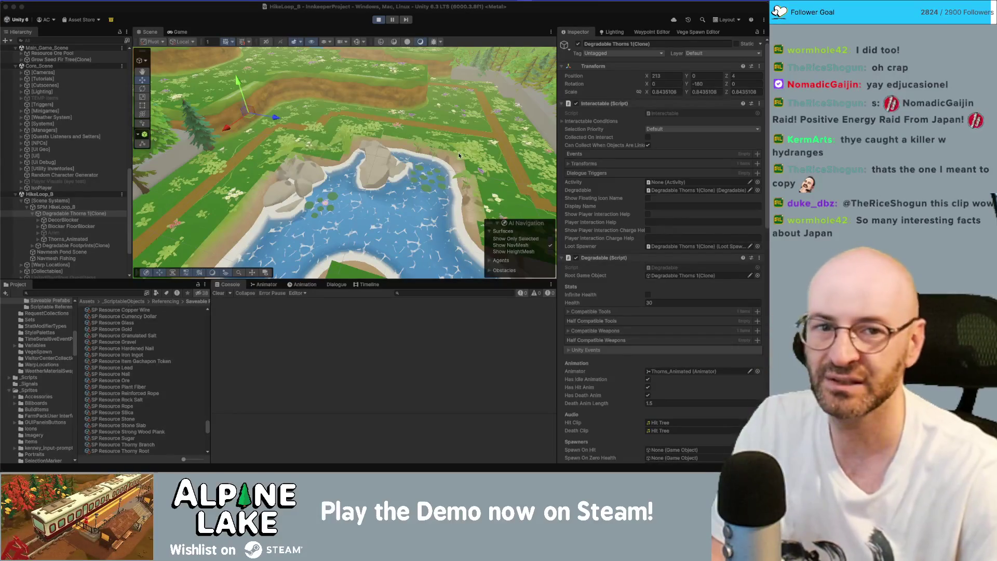
pyautogui.press('super+Tab')
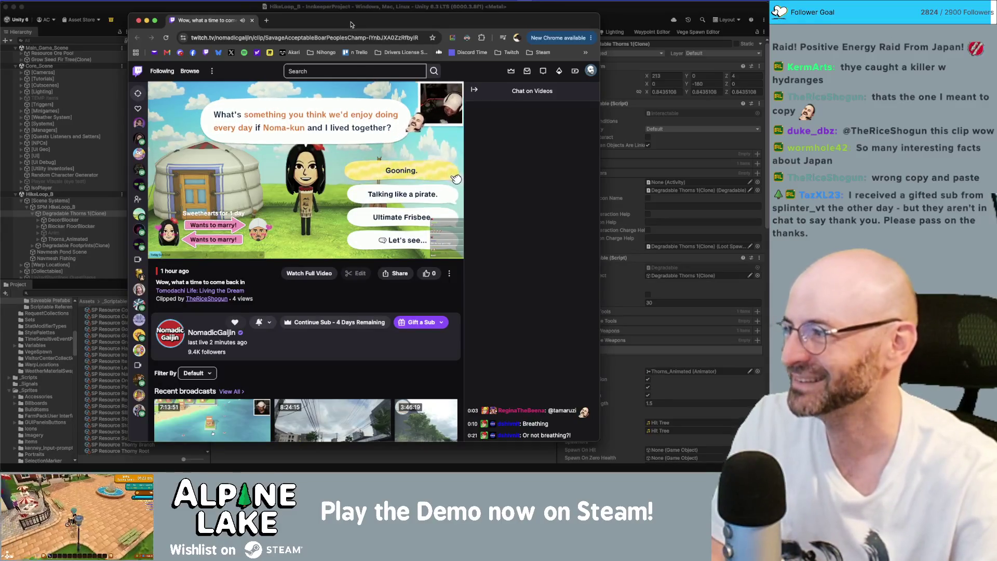
# Watch the Tomodachi Life clip to the end and close the Chrome window
pyautogui.moveTo(351, 25); pyautogui.dragTo(336, 19)
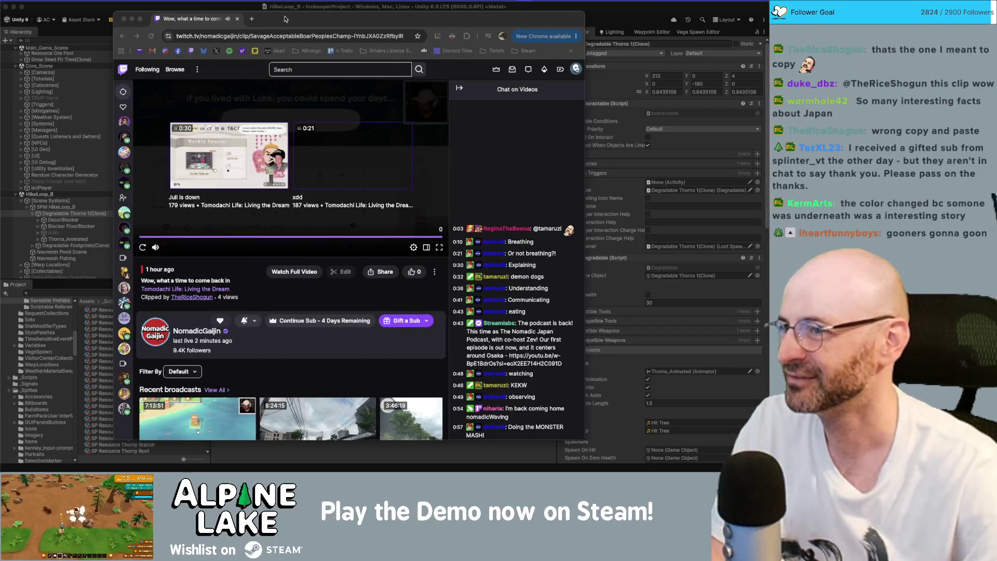
pyautogui.press('super+w')
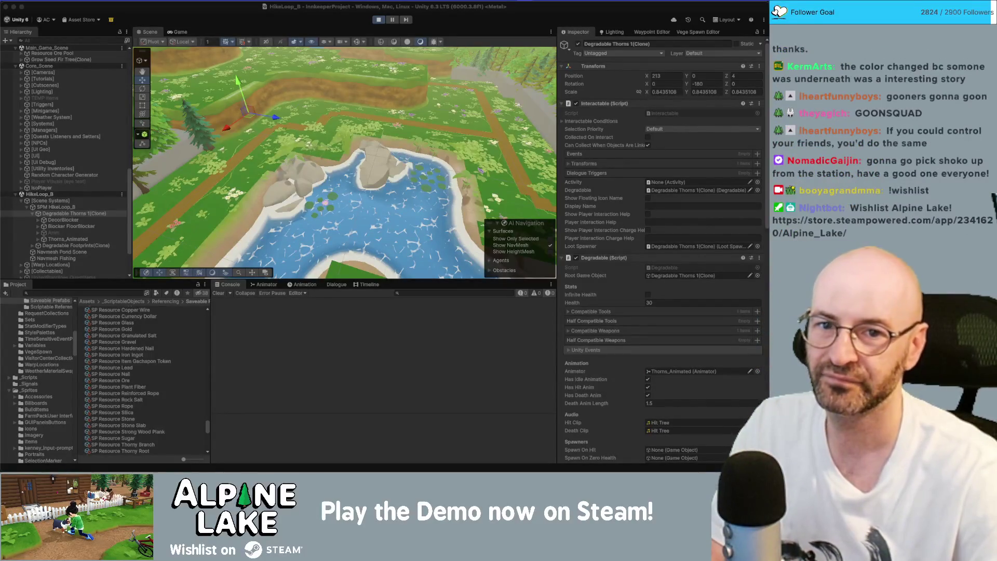
# Move Degradable Thorns 1(Clone) along its Z axis and orbit around the path
pyautogui.click(218, 104)
pyautogui.scroll(5, 457, 157)
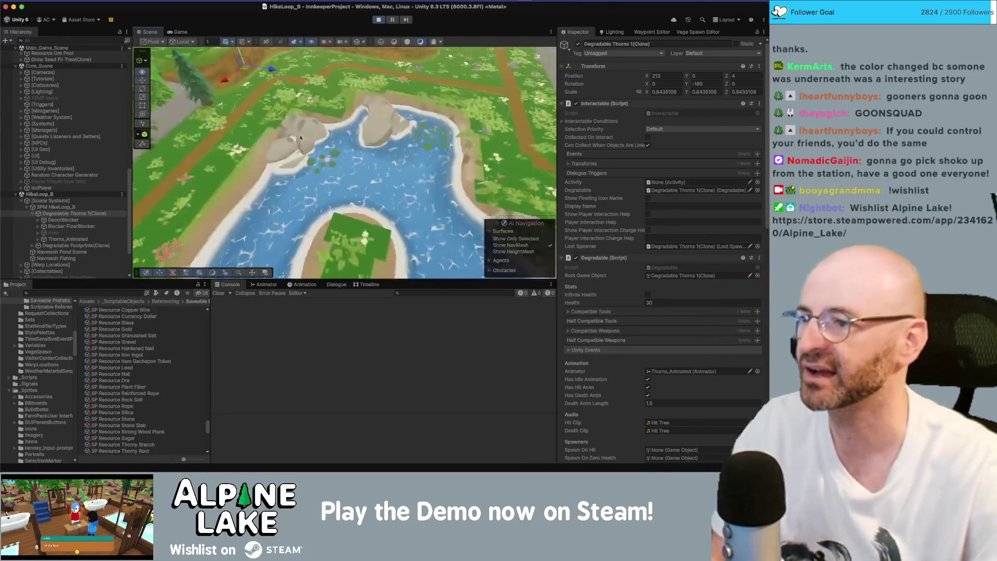
pyautogui.scroll(-10, 458, 157)
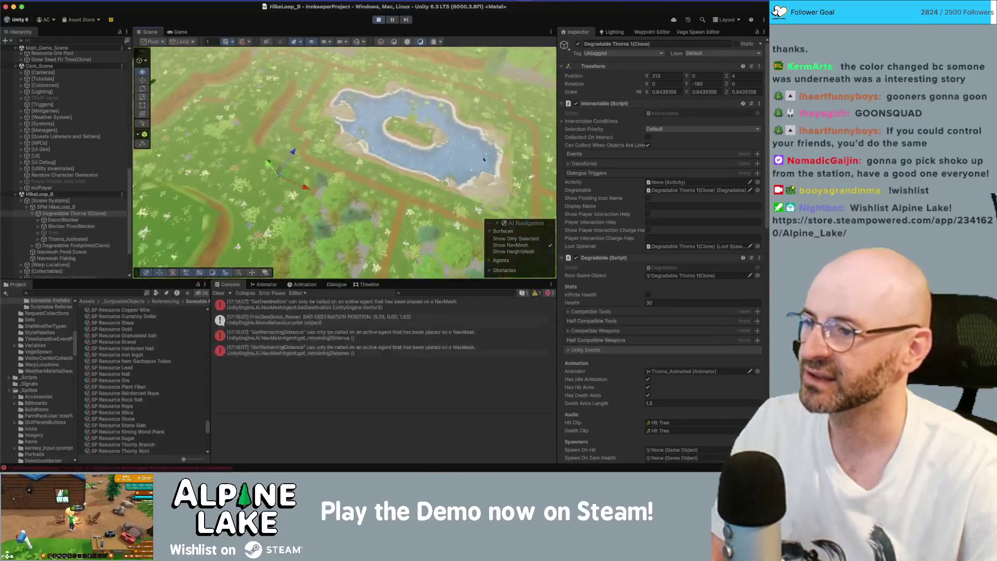
pyautogui.scroll(10, 294, 174)
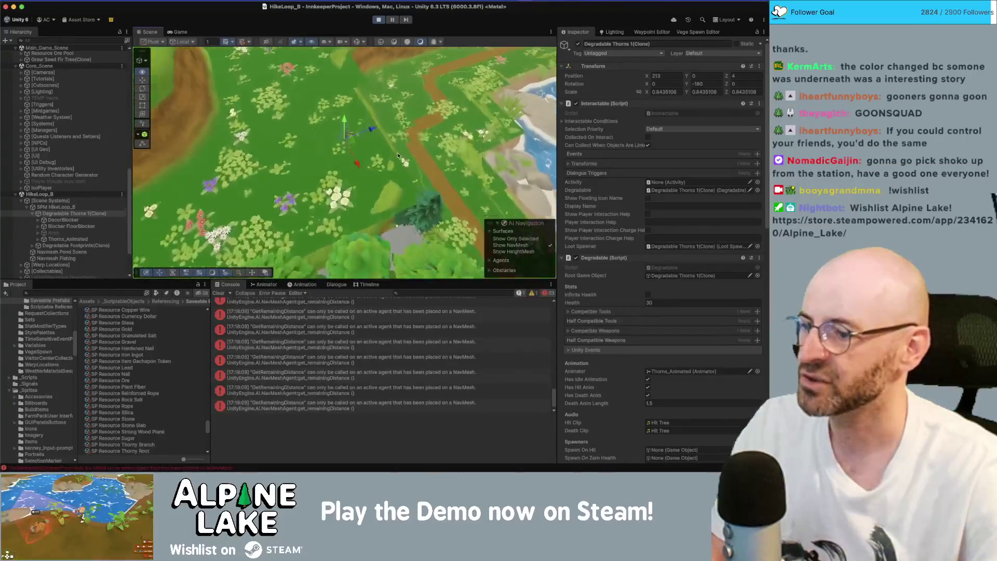
pyautogui.moveTo(311, 182); pyautogui.dragTo(365, 173)
pyautogui.scroll(10, 365, 174)
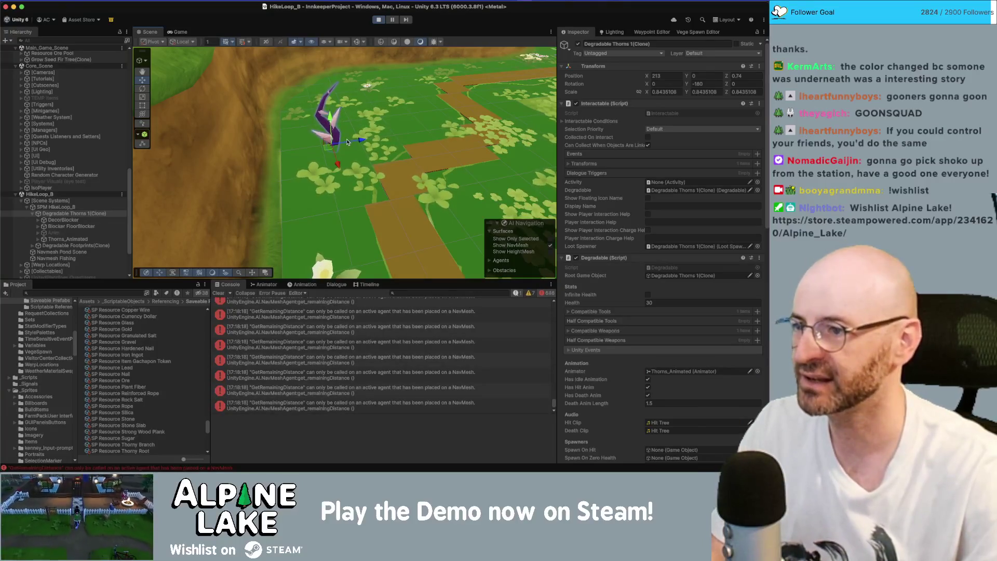
pyautogui.moveTo(358, 153); pyautogui.dragTo(323, 153)
pyautogui.scroll(-10, 323, 153)
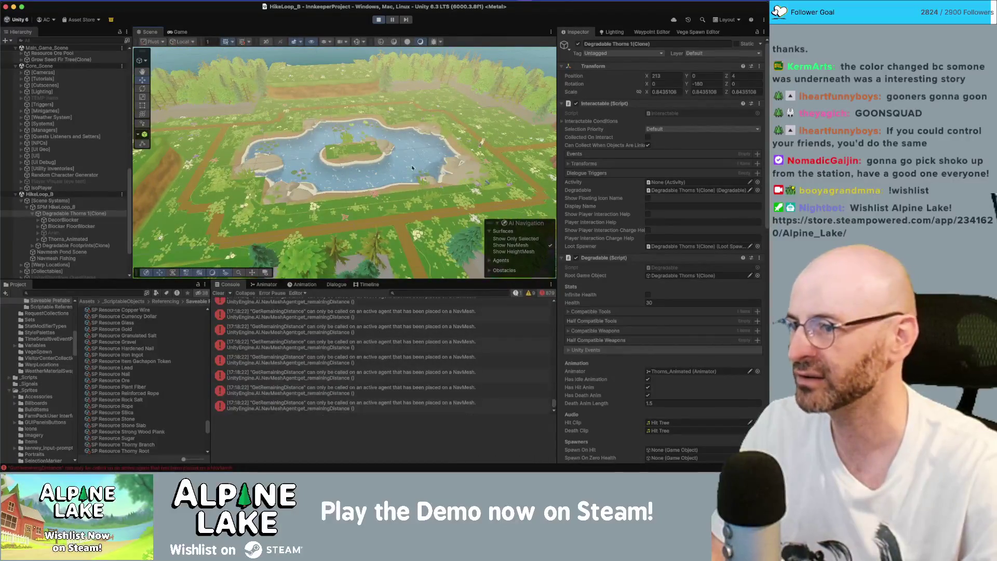
# Toggle layer 11 visibility, frame the thorns object, and stop Play mode
pyautogui.click(330, 43)
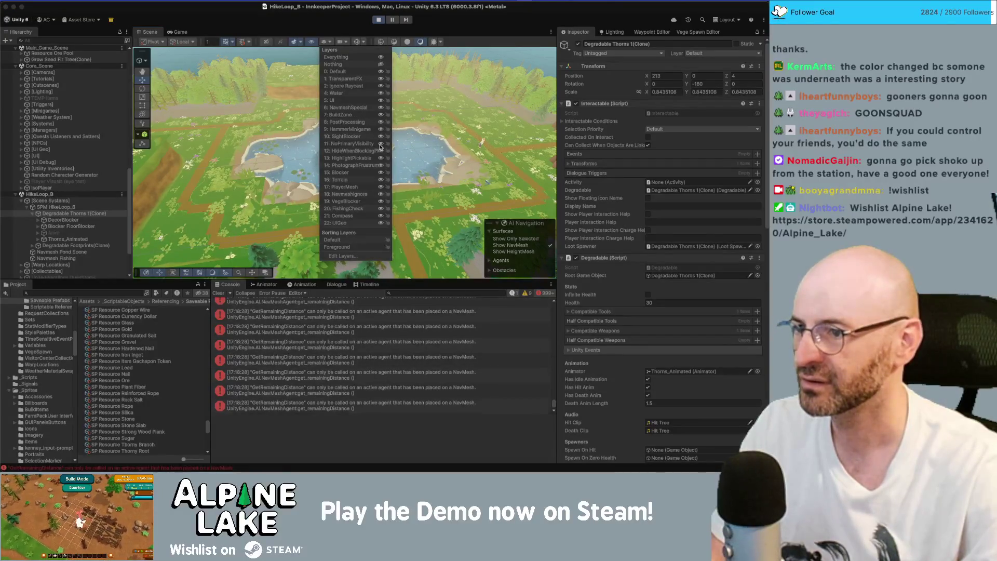
pyautogui.click(381, 147)
pyautogui.scroll(5, 205, 159)
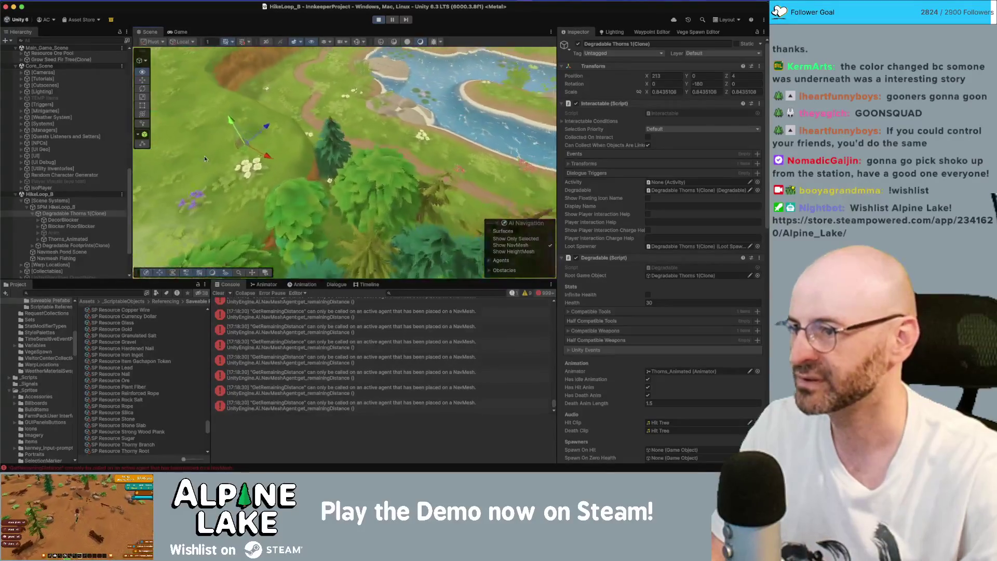
pyautogui.press('f')
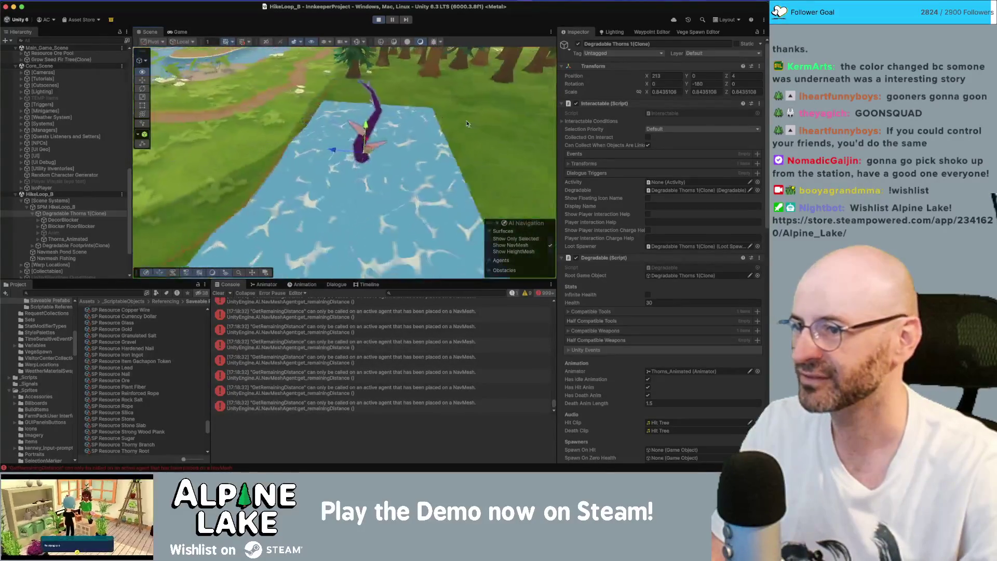
pyautogui.click(378, 20)
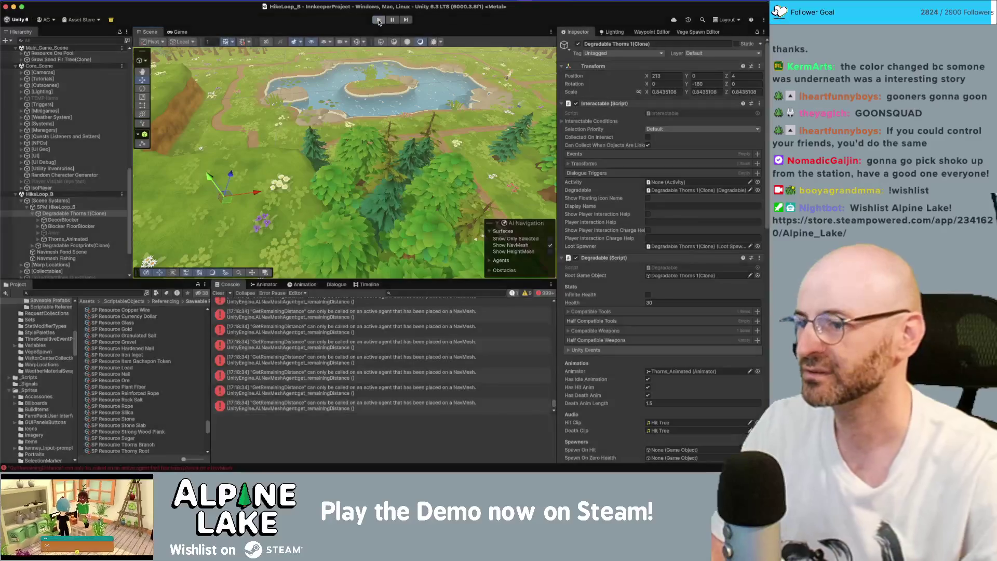
# Enter Play mode again to reload Main_Game_Scene
pyautogui.click(378, 21)
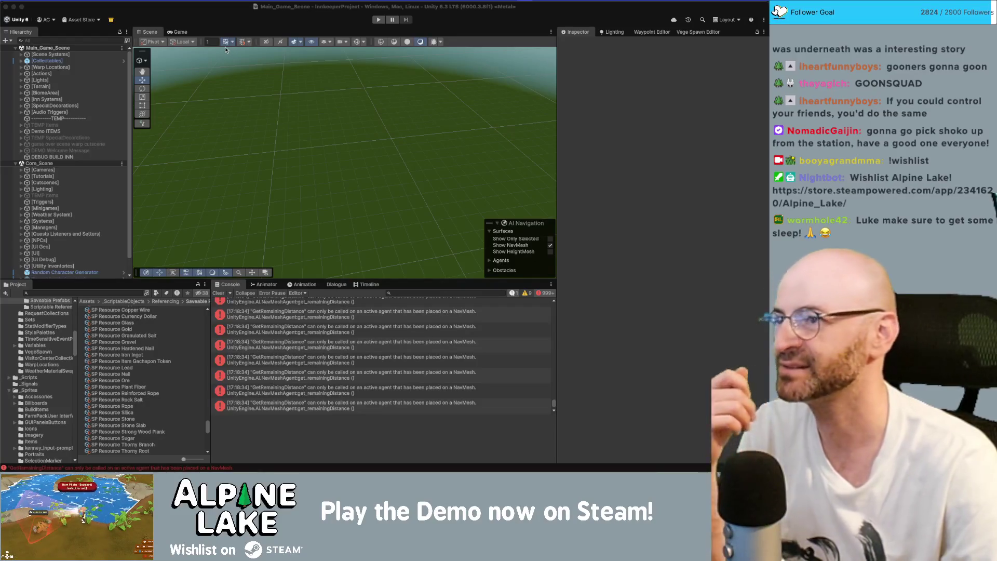
# Search the Project window for 'hikeloop b' and drag HikeLoop_B into the Hierarchy, centring the pond
pyautogui.click(161, 109)
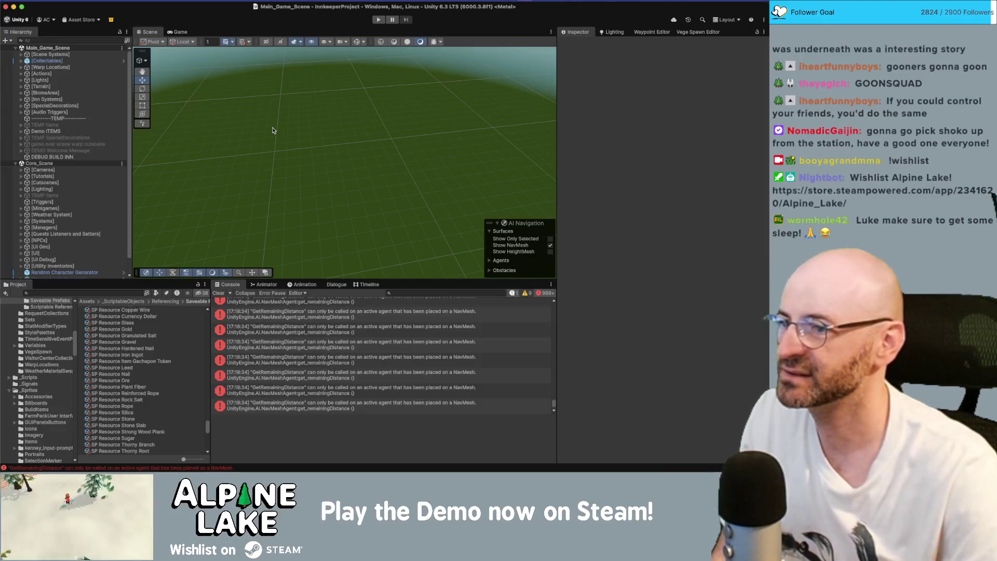
pyautogui.moveTo(375, 138); pyautogui.dragTo(345, 167)
pyautogui.scroll(-1, 102, 190)
pyautogui.scroll(-1, 102, 190)
pyautogui.click(81, 294)
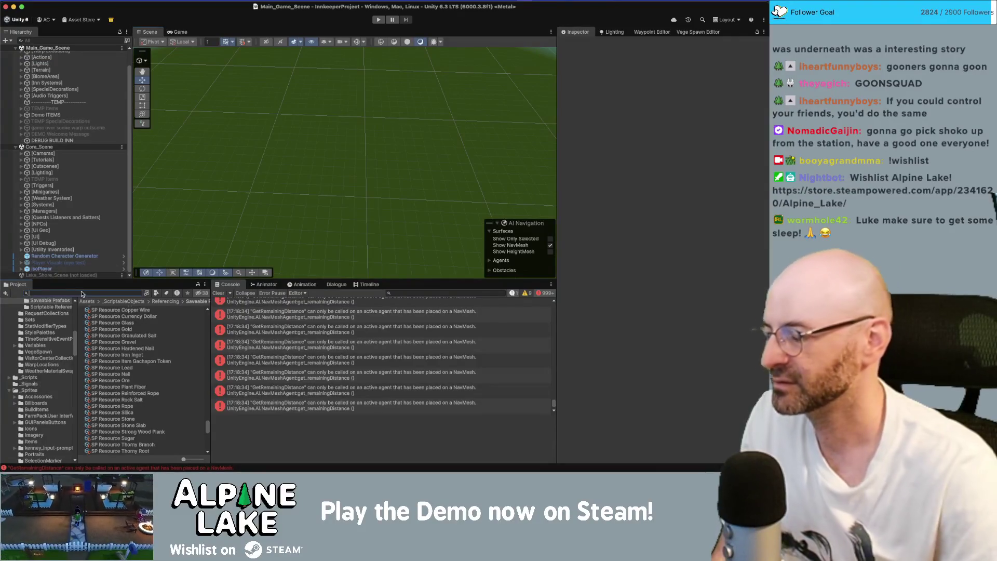
pyautogui.write('hikeloop ')
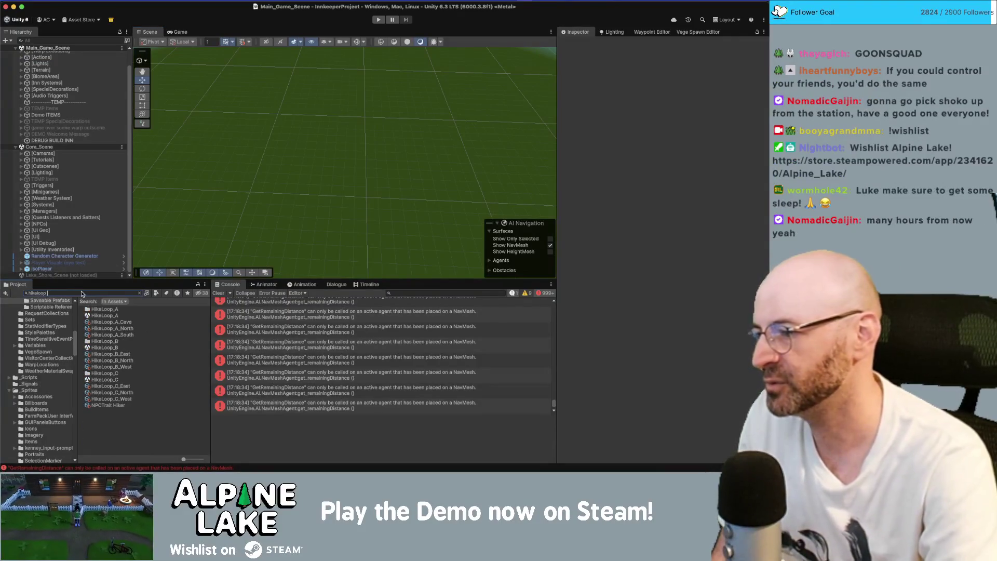
pyautogui.write('b')
pyautogui.moveTo(105, 315); pyautogui.dragTo(98, 256)
pyautogui.moveTo(327, 105)
pyautogui.mouseDown()
pyautogui.moveTo(362, 95)
pyautogui.moveTo(435, 124)
pyautogui.moveTo(575, 145)
pyautogui.moveTo(731, 132)
pyautogui.moveTo(757, 103)
pyautogui.mouseUp()
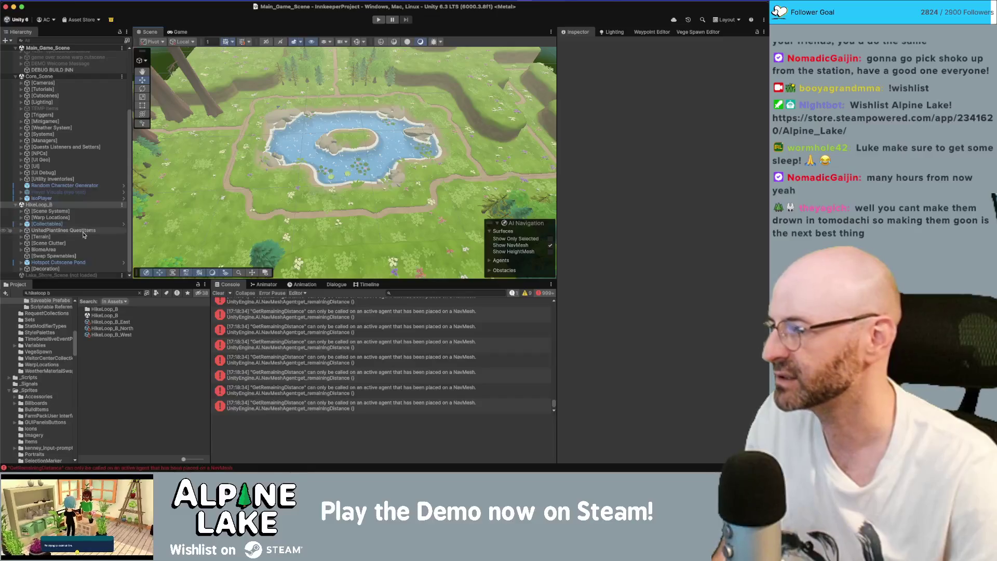
# Select BiomeArea, toggle the NavMesh overlay on and off, and orbit in on the lakeside trees and path
pyautogui.click(118, 243)
pyautogui.click(155, 177)
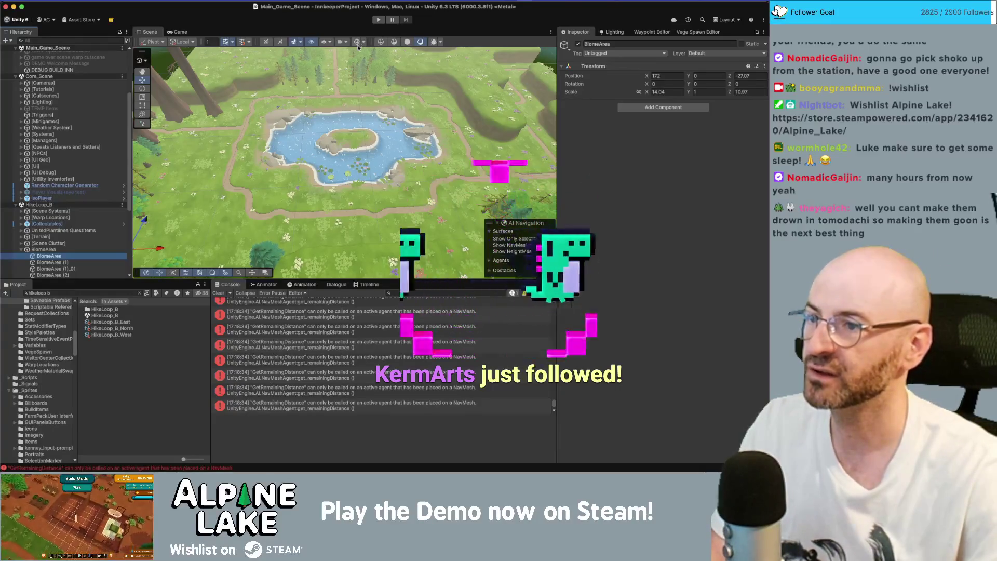
pyautogui.click(312, 44)
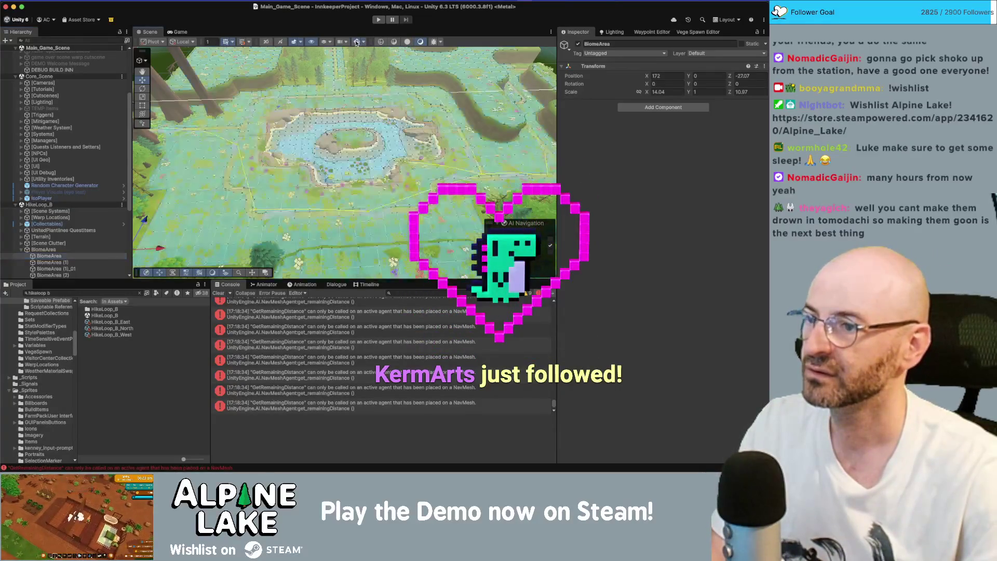
pyautogui.click(550, 246)
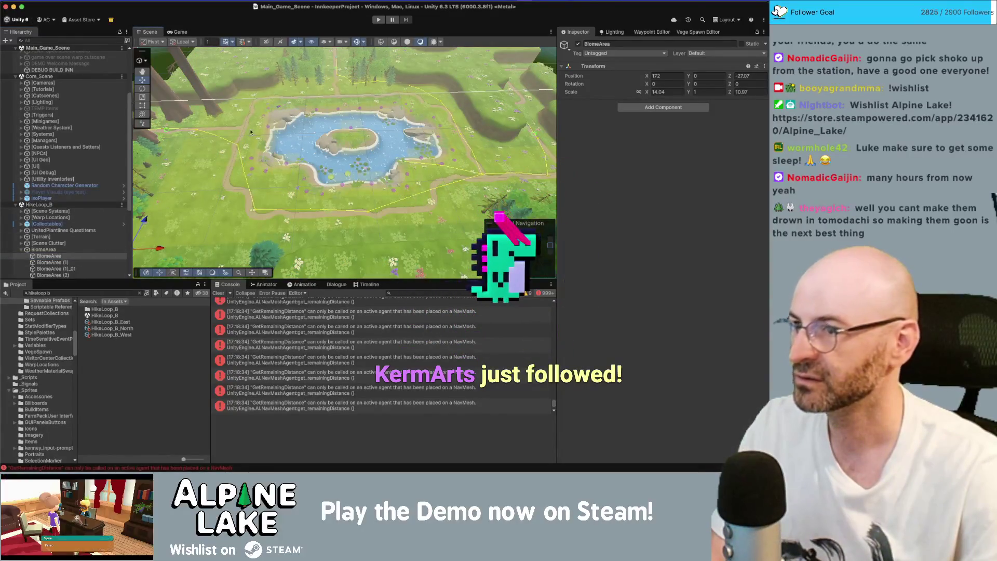
pyautogui.moveTo(251, 133)
pyautogui.mouseDown()
pyautogui.moveTo(348, 103)
pyautogui.moveTo(278, 110)
pyautogui.moveTo(237, 183)
pyautogui.moveTo(449, 123)
pyautogui.moveTo(251, 156)
pyautogui.moveTo(307, 118)
pyautogui.moveTo(133, 132)
pyautogui.mouseUp()
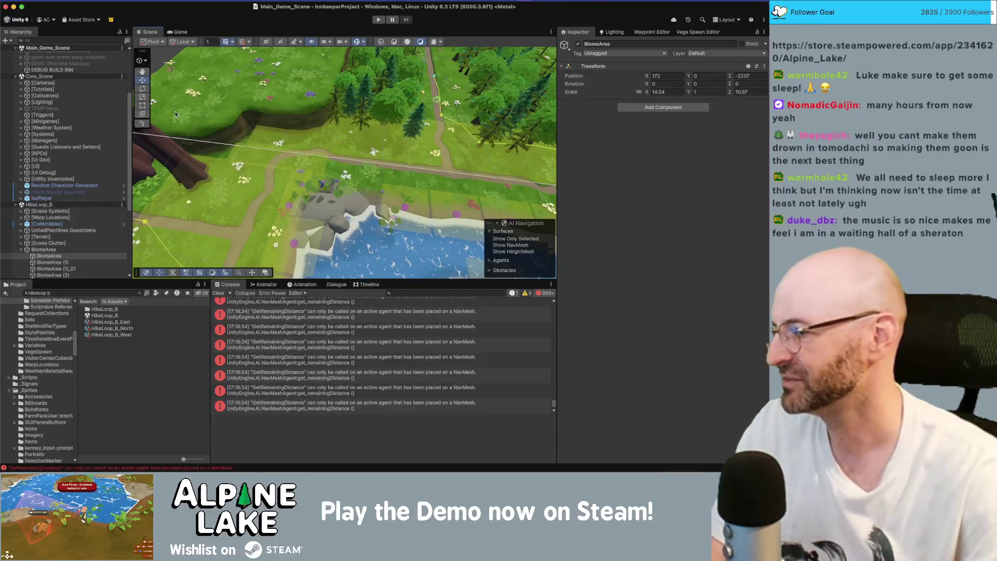
pyautogui.moveTo(281, 122); pyautogui.dragTo(318, 135)
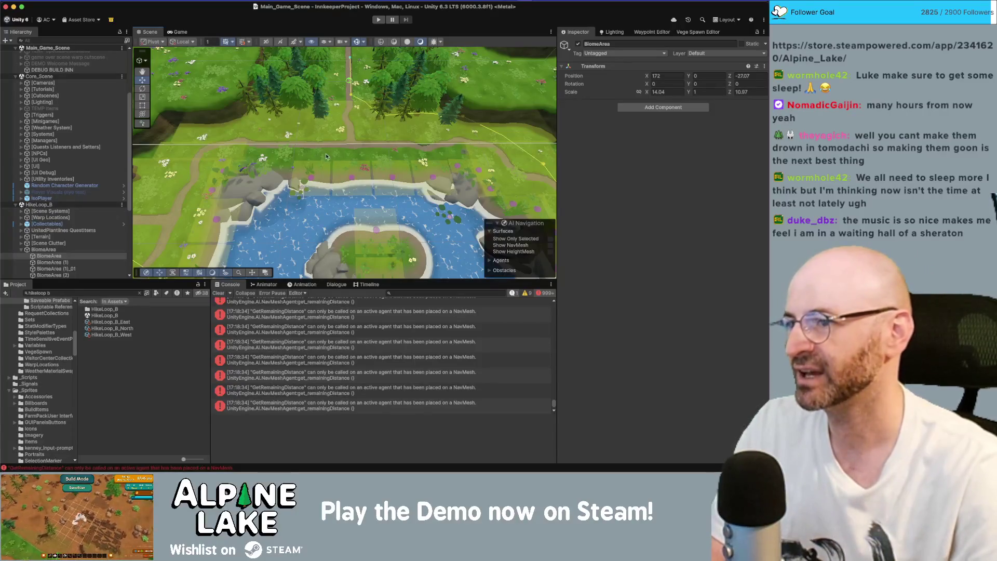
pyautogui.moveTo(320, 143)
pyautogui.mouseDown()
pyautogui.moveTo(404, 130)
pyautogui.moveTo(340, 116)
pyautogui.moveTo(319, 158)
pyautogui.moveTo(262, 151)
pyautogui.mouseUp()
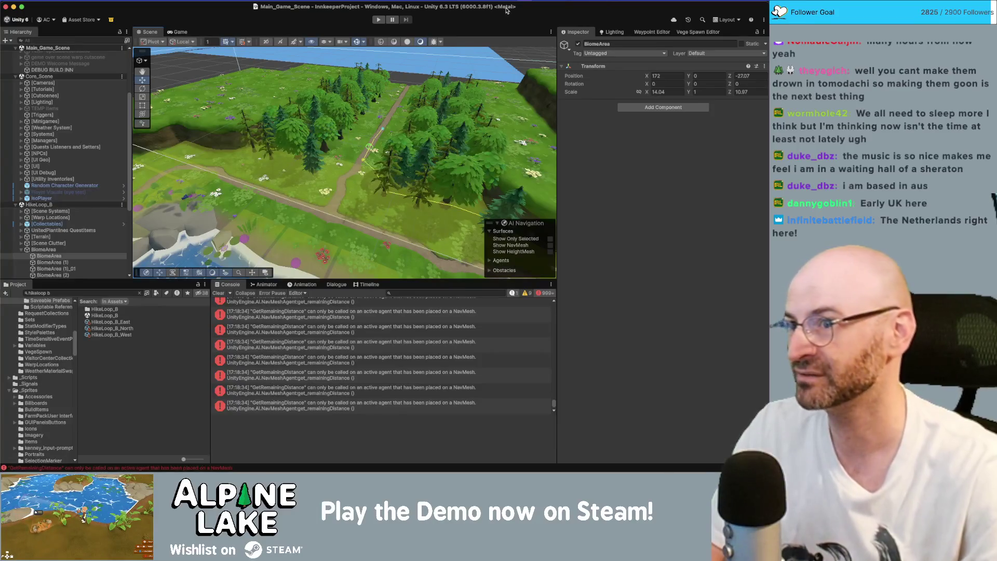
pyautogui.scroll(3, 356, 194)
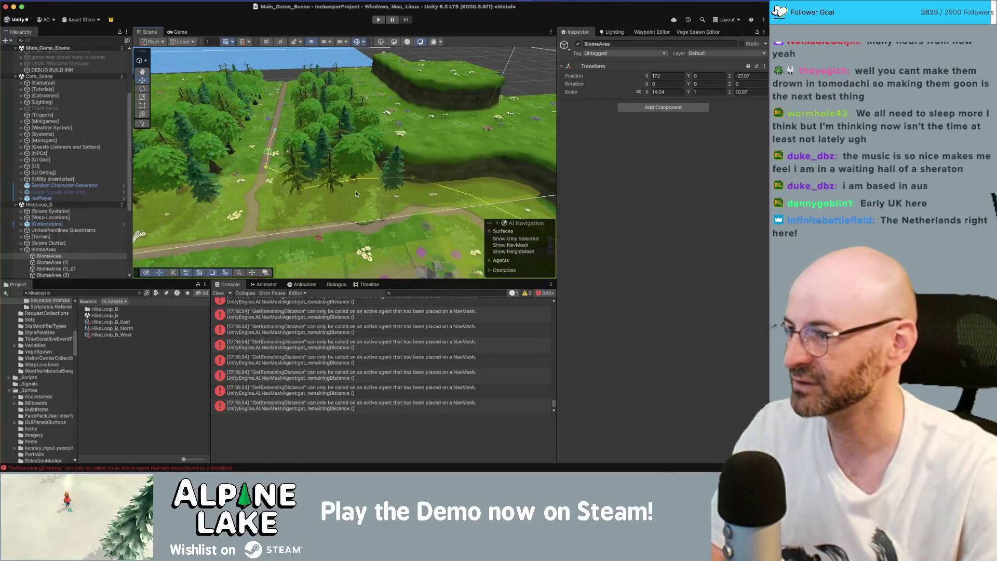
# Frame the lake area and hide the [UI] object in the Scene view
pyautogui.doubleClick(52, 262)
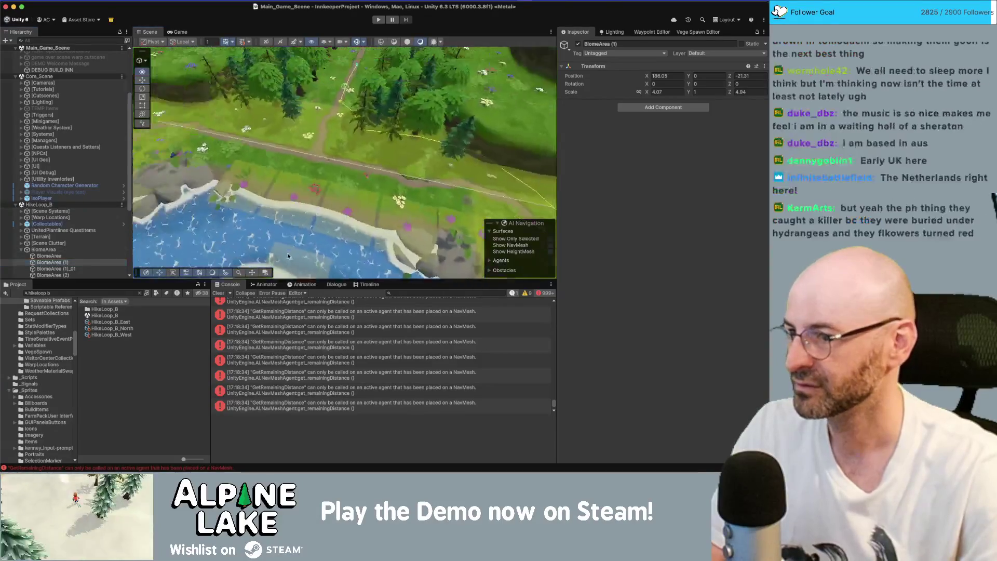
pyautogui.click(279, 107)
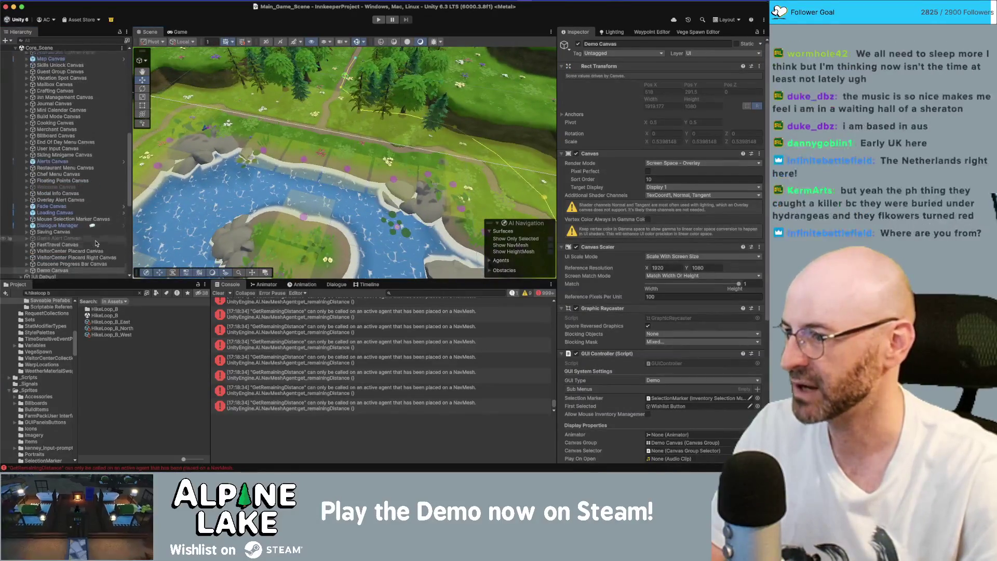
pyautogui.click(95, 181)
pyautogui.press('Left')
pyautogui.press('Left')
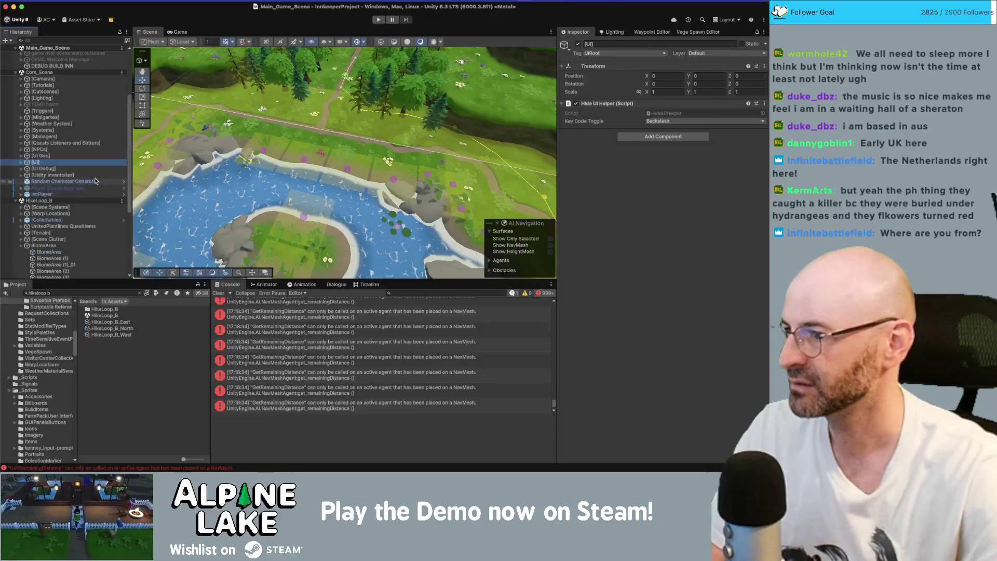
pyautogui.click(11, 162)
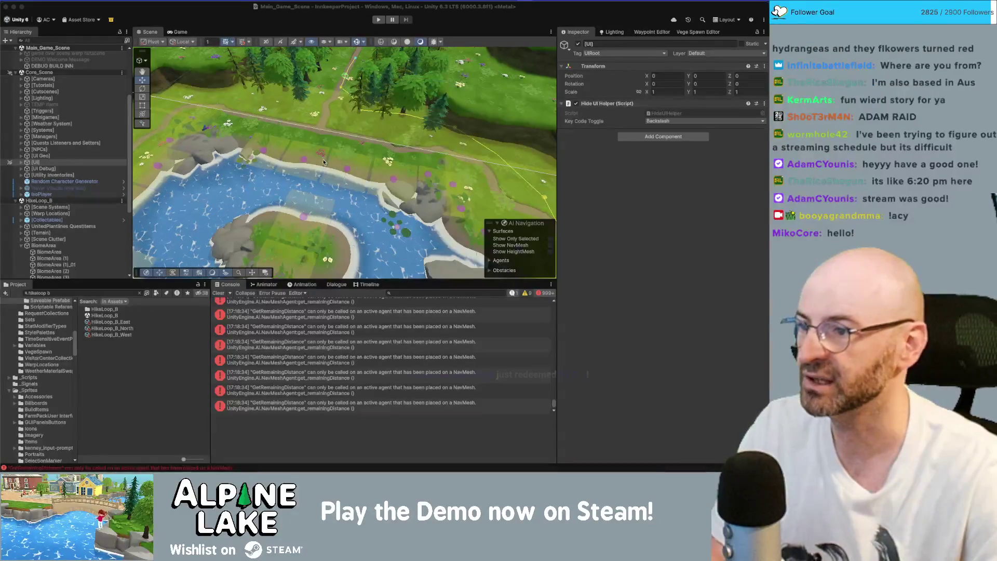
# Tilt and zoom the view over the pond, then bring the Chrome Steam page forward
pyautogui.moveTo(327, 152); pyautogui.dragTo(308, 177)
pyautogui.scroll(-6, 308, 177)
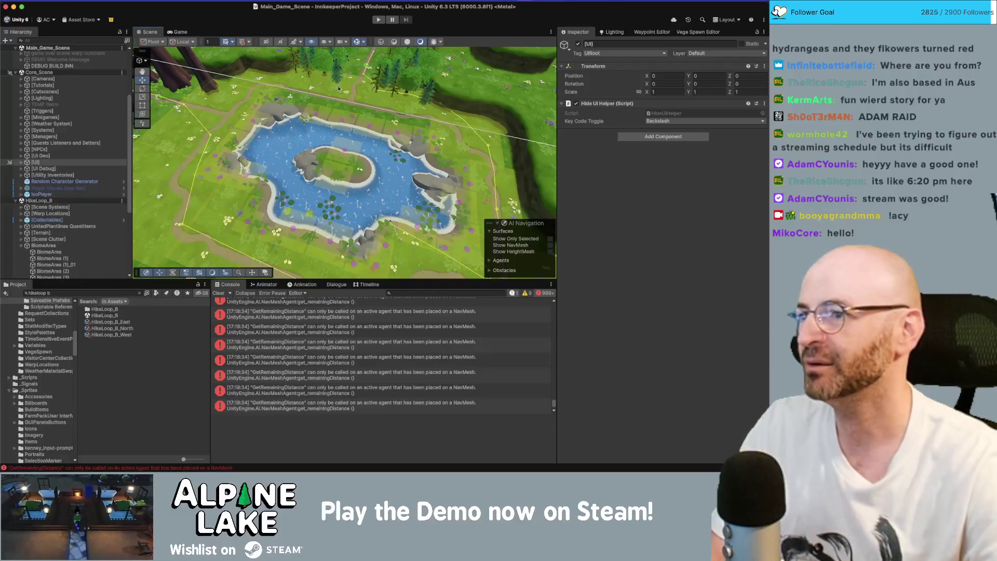
pyautogui.scroll(8, 339, 88)
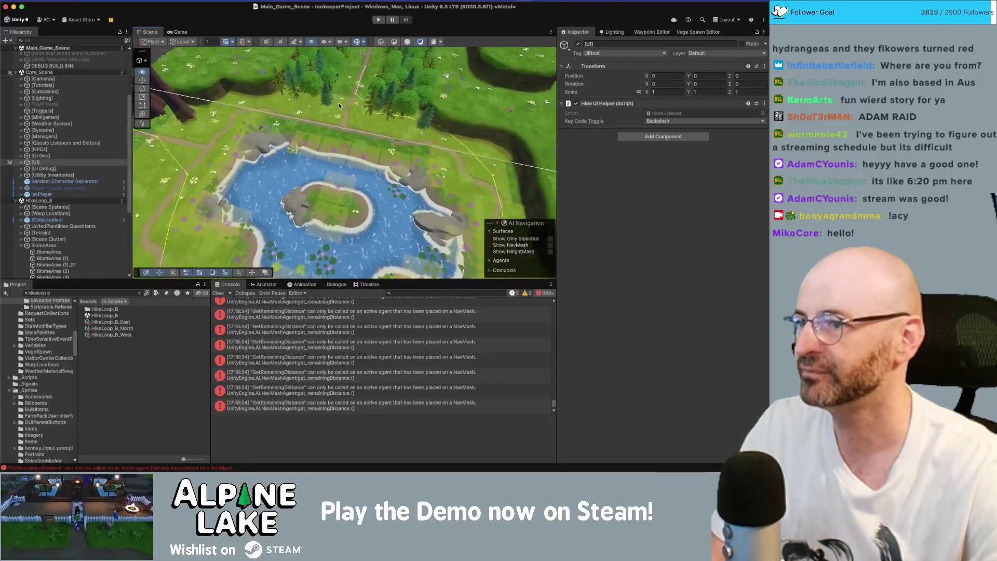
pyautogui.scroll(3, 339, 105)
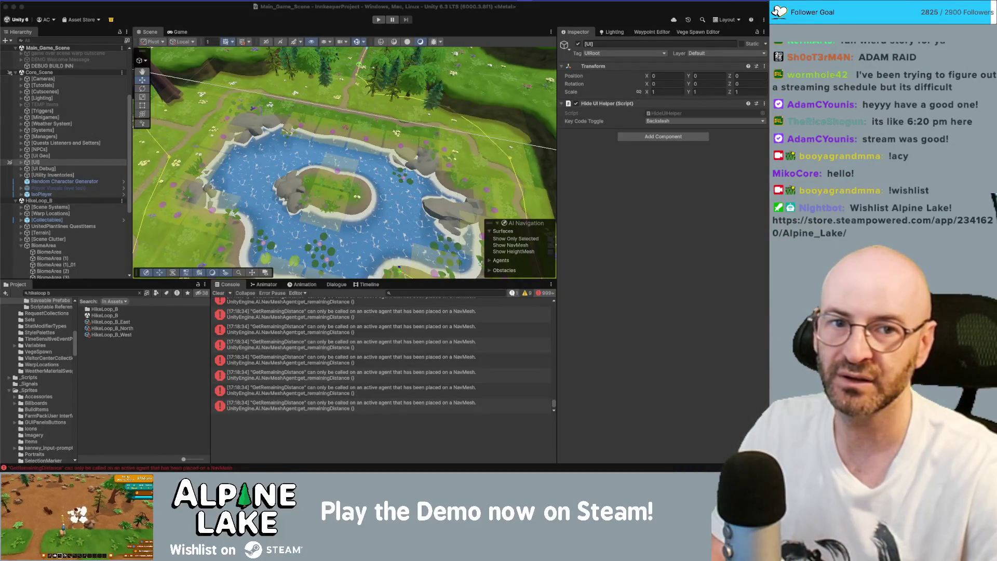
pyautogui.press('super+Tab')
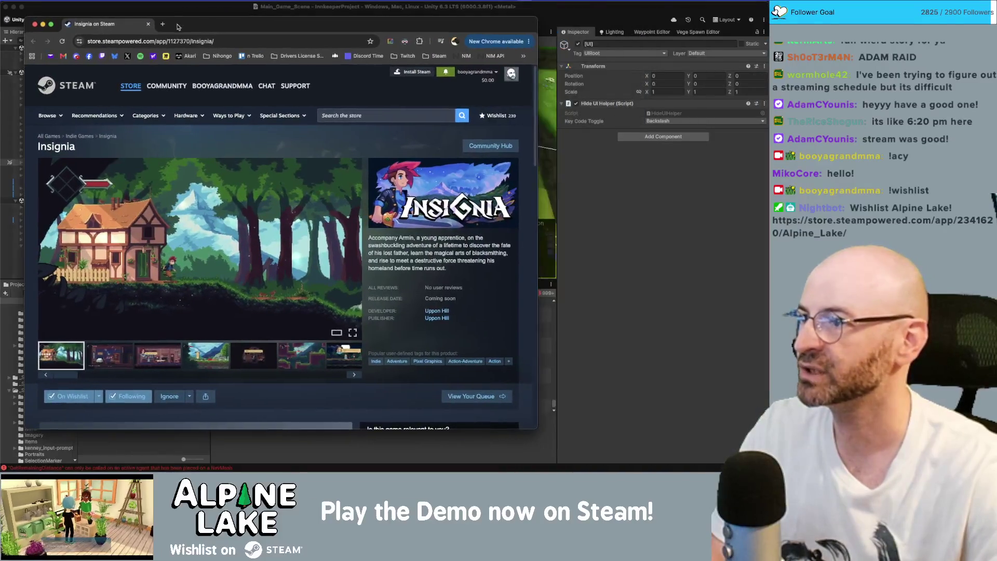
# Enlarge Chrome and view the forest house, tavern dialogue and mountain screenshots, then return to Unity
pyautogui.moveTo(178, 27); pyautogui.dragTo(209, 25)
pyautogui.moveTo(554, 421); pyautogui.dragTo(673, 435)
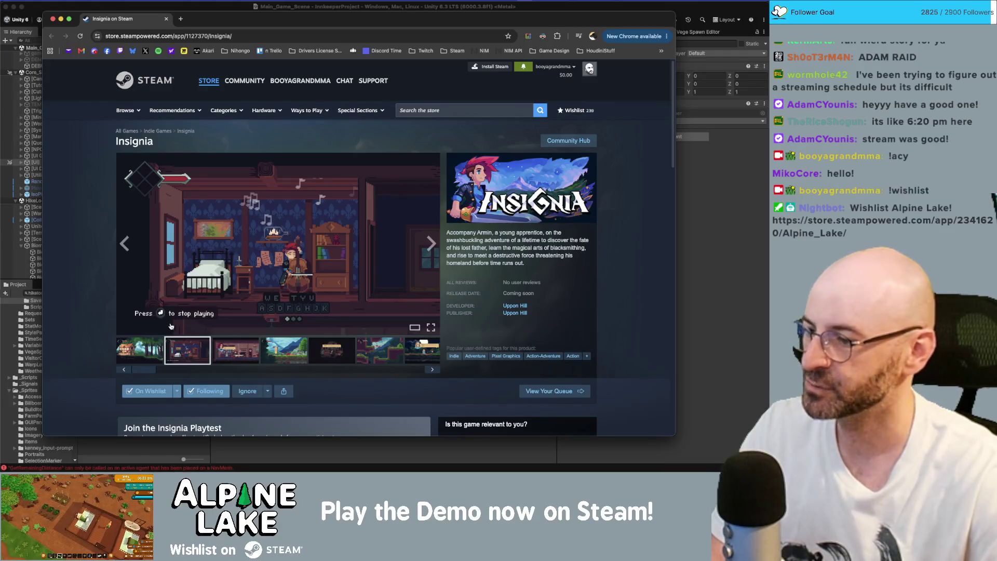
pyautogui.click(149, 346)
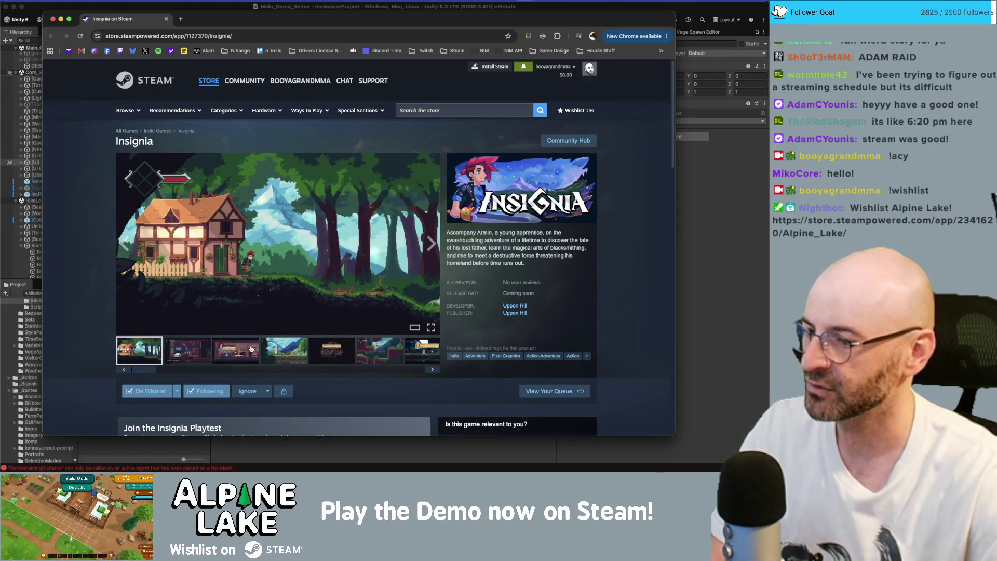
pyautogui.click(251, 349)
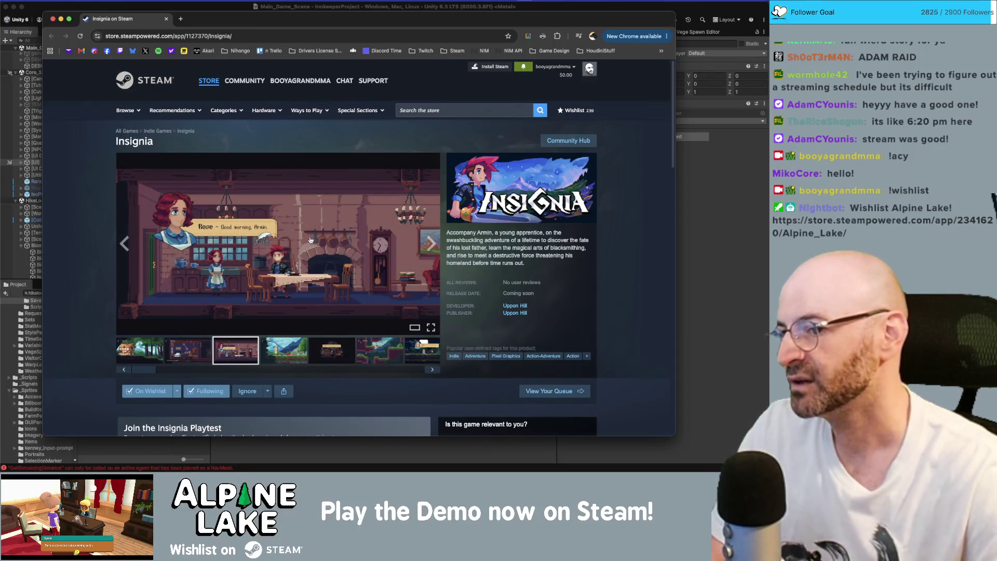
pyautogui.scroll(-1, 311, 240)
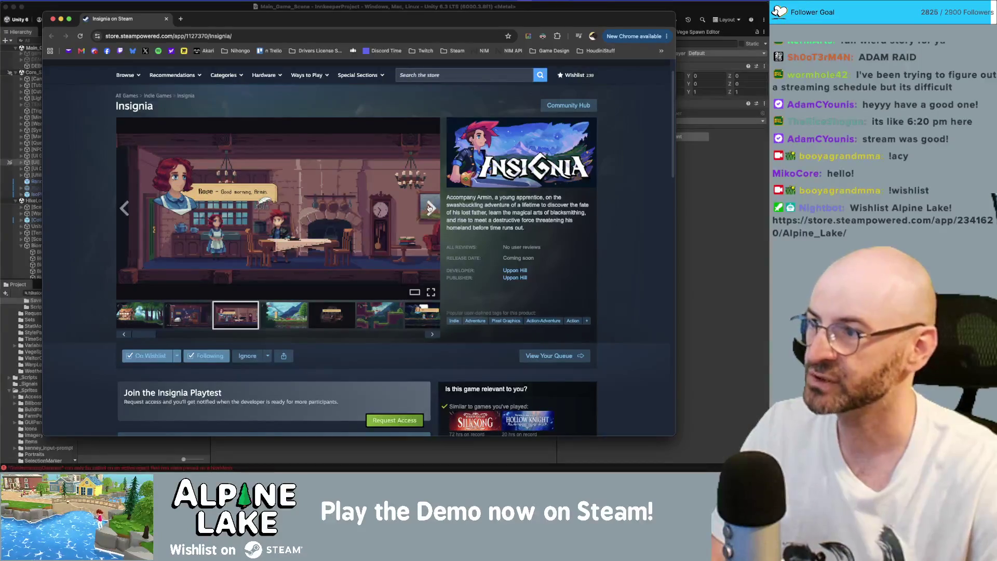
pyautogui.click(431, 209)
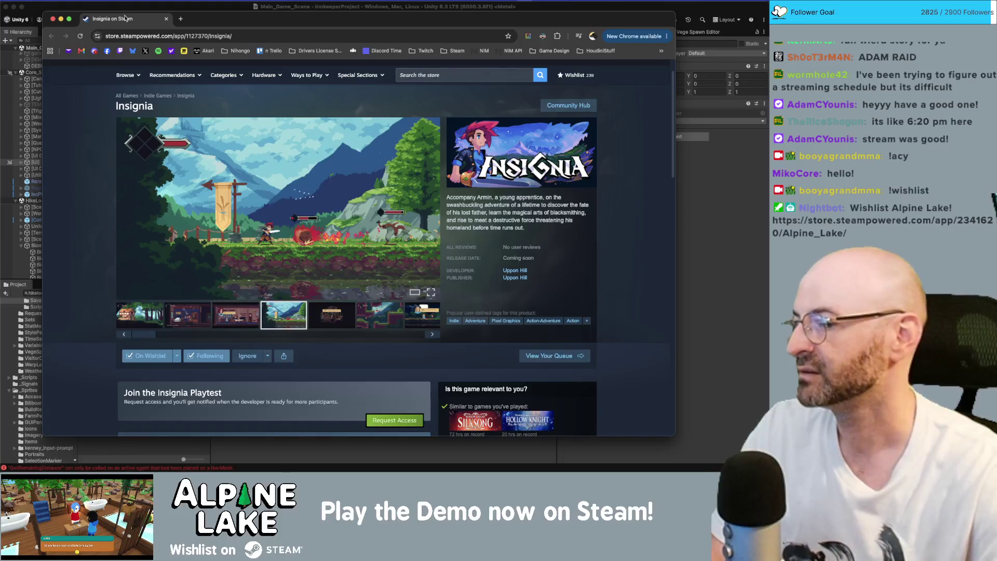
pyautogui.press('super+Tab')
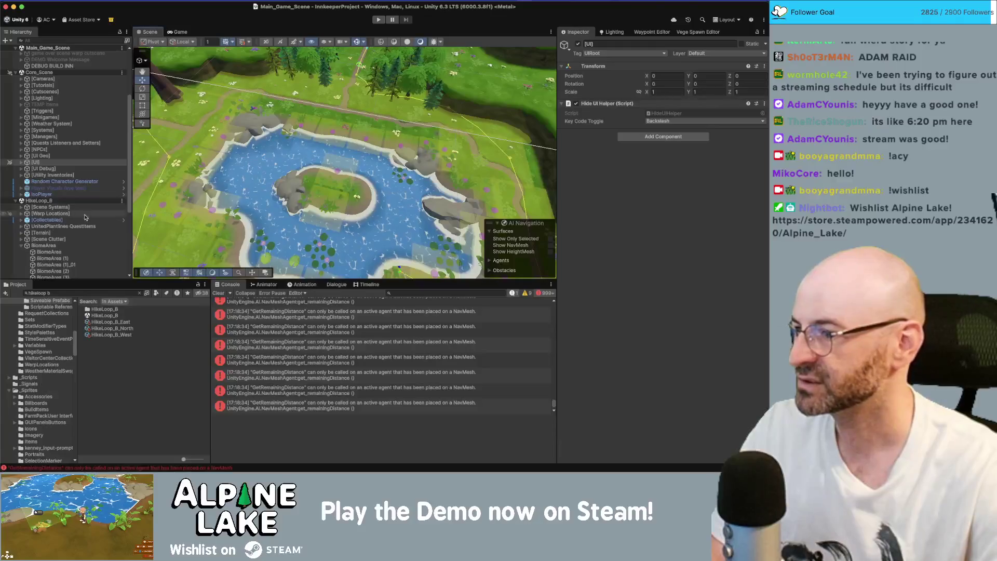
# Frame BiomeArea, nudge it along X, and scale it slightly narrower in X and Z
pyautogui.scroll(-2, 67, 228)
pyautogui.click(70, 235)
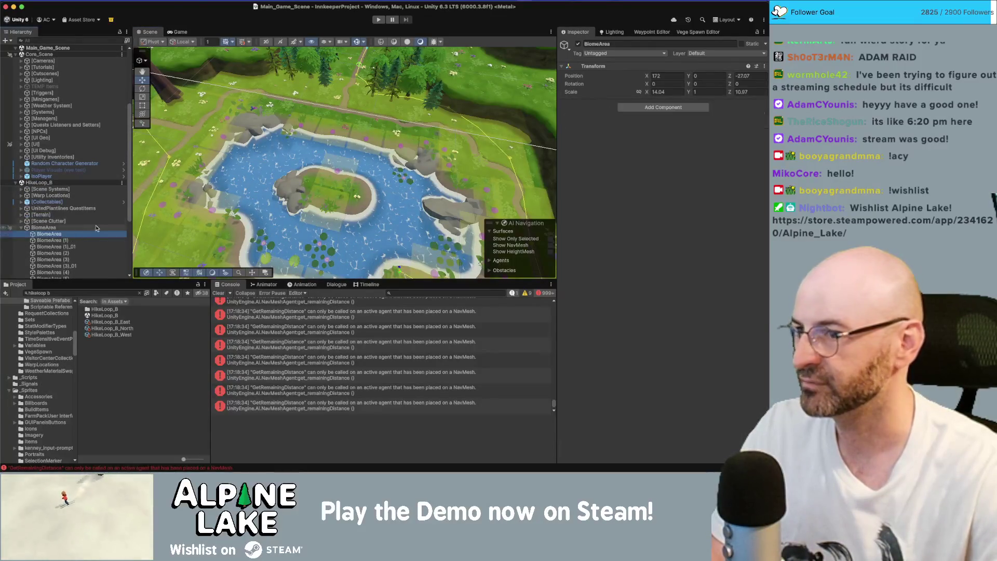
pyautogui.press('f')
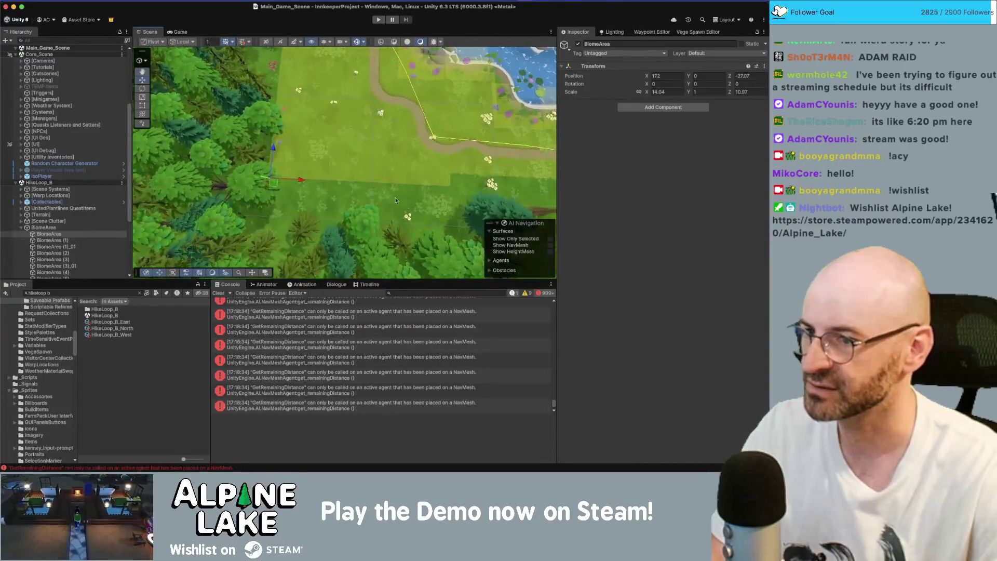
pyautogui.moveTo(307, 180); pyautogui.dragTo(327, 184)
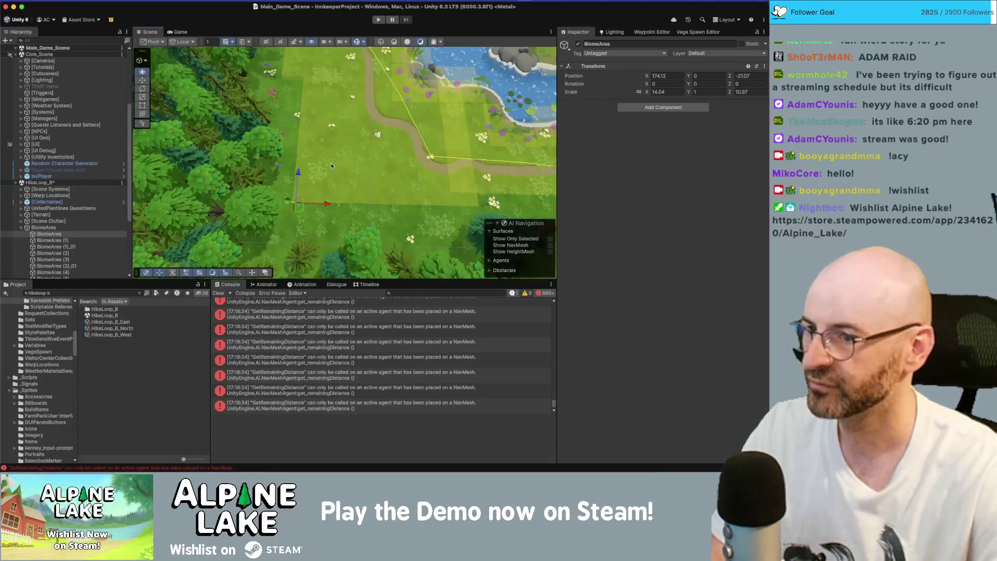
pyautogui.press('r')
pyautogui.moveTo(322, 234); pyautogui.dragTo(318, 236)
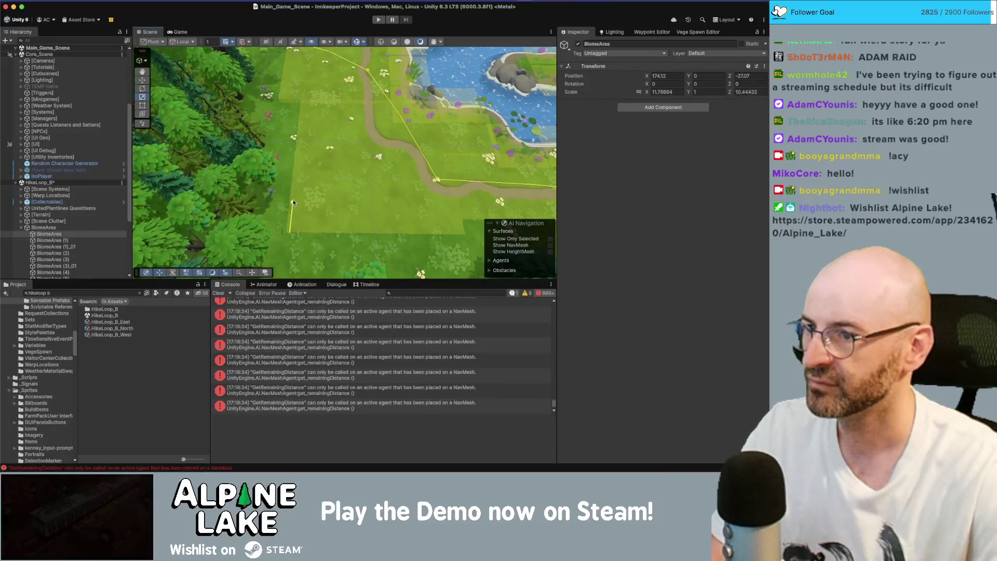
pyautogui.moveTo(318, 187); pyautogui.dragTo(317, 136)
pyautogui.scroll(8, 316, 133)
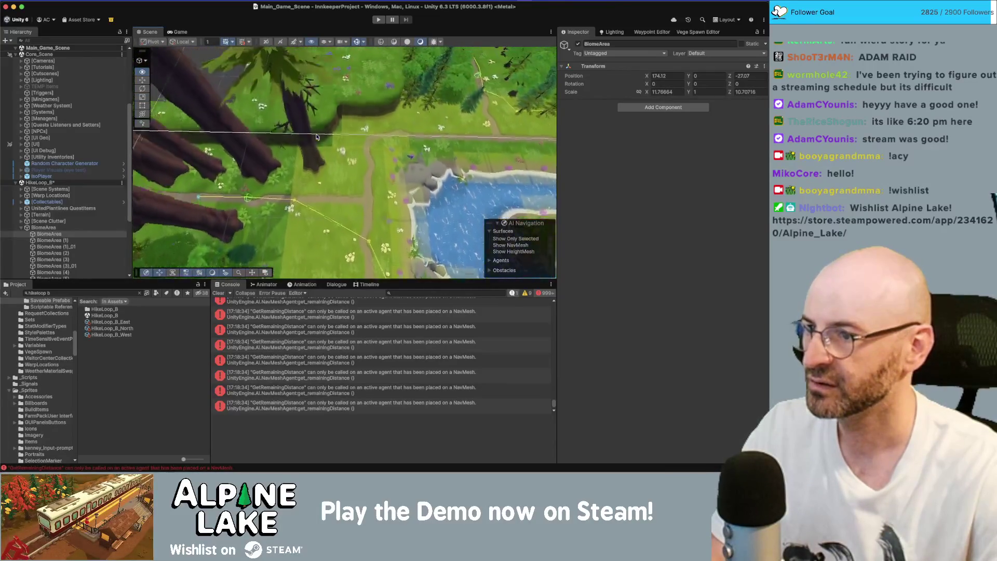
pyautogui.scroll(2, 317, 138)
pyautogui.scroll(-5, 78, 182)
# Shrink BiomeArea (3) along Z to about 2.3 and slightly along X
pyautogui.click(101, 144)
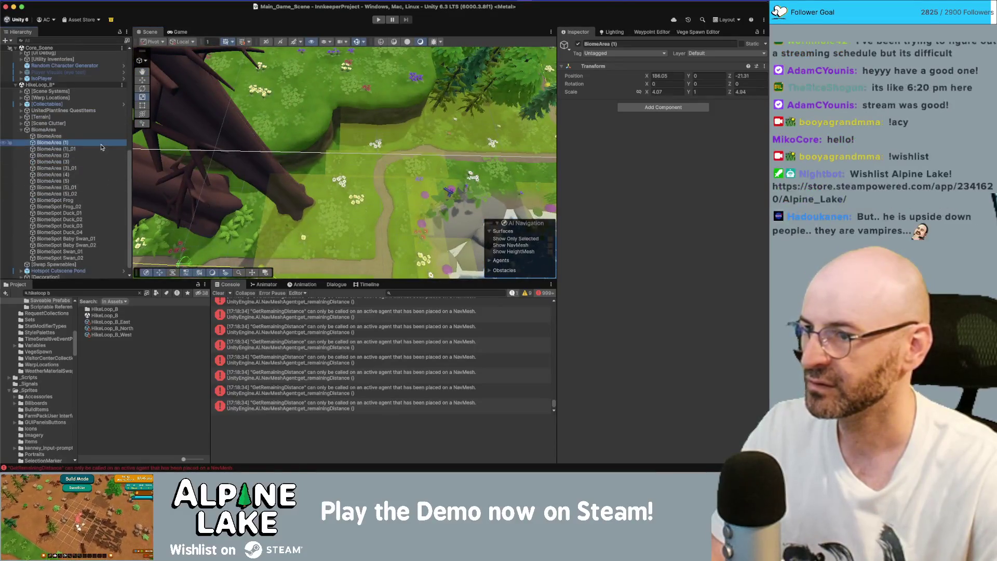
pyautogui.press('Down')
pyautogui.press('Down')
pyautogui.press('Down')
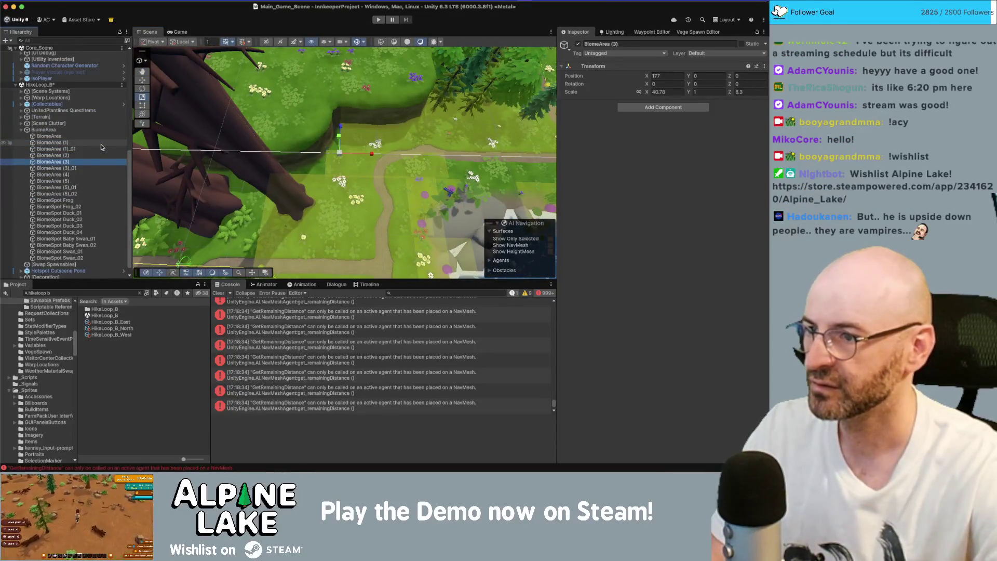
pyautogui.moveTo(395, 200); pyautogui.dragTo(194, 128)
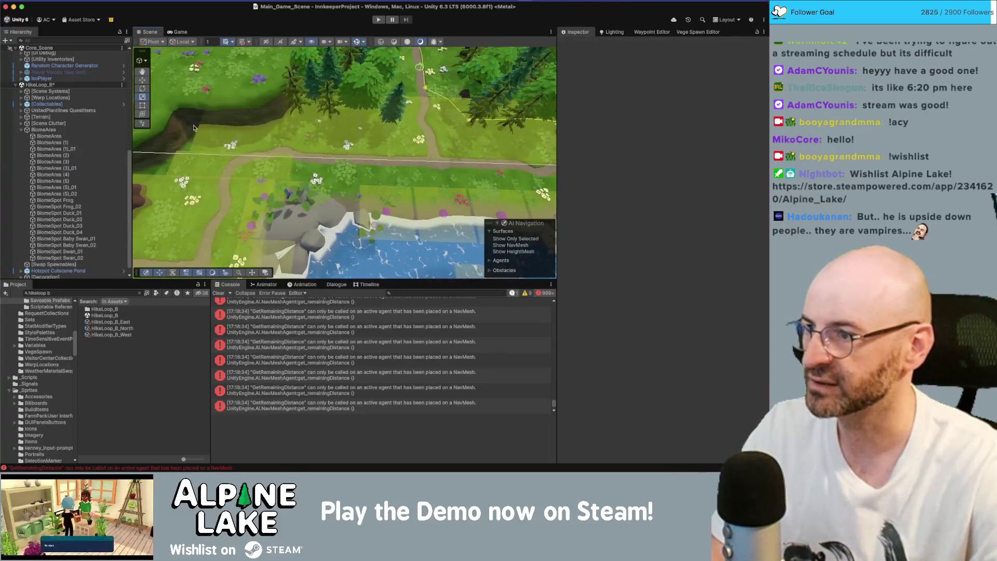
pyautogui.click(86, 258)
pyautogui.press('Up')
pyautogui.press('Up')
pyautogui.press('Up')
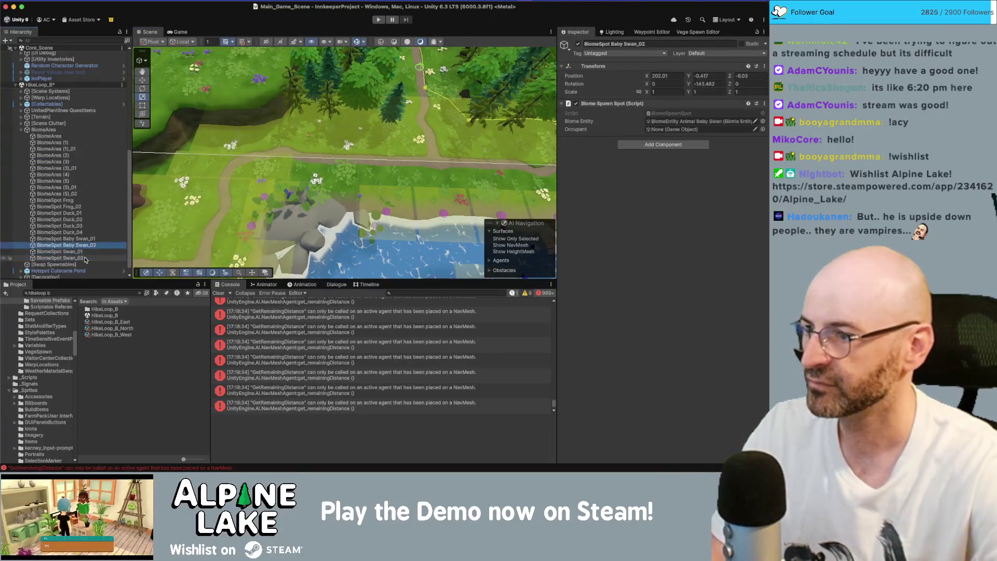
pyautogui.press('Up')
pyautogui.press('Up')
pyautogui.press('Up')
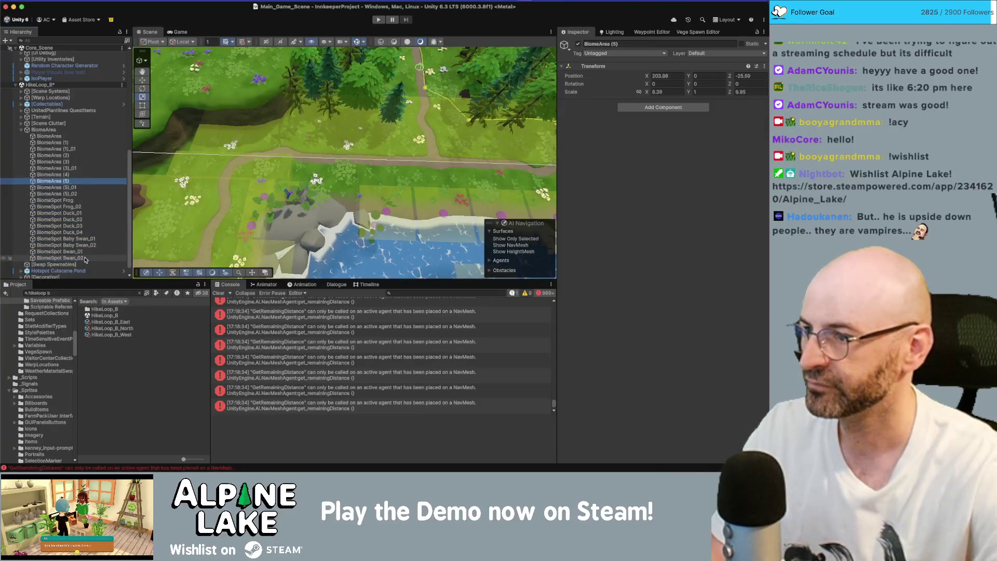
pyautogui.press('Up')
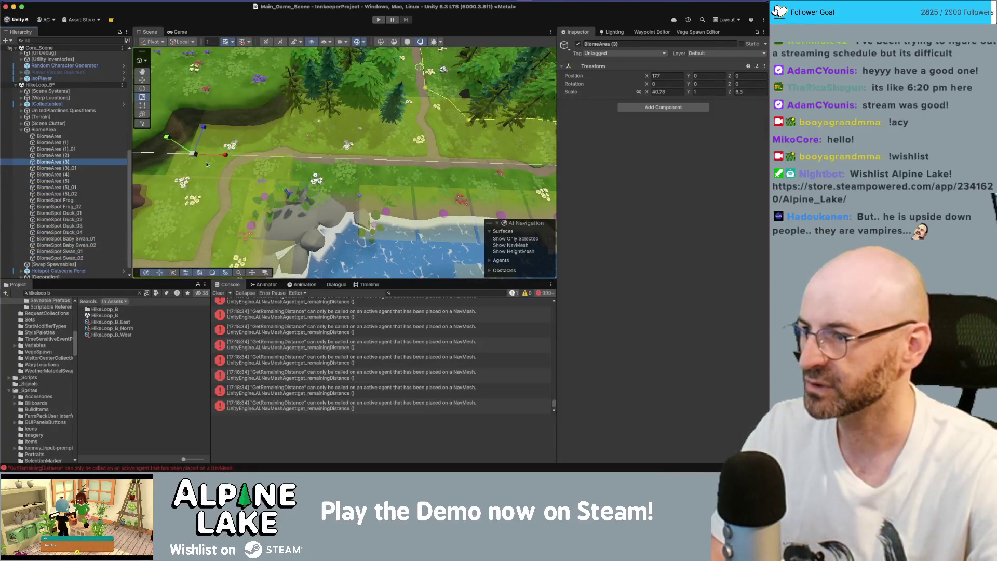
pyautogui.moveTo(205, 126); pyautogui.dragTo(200, 147)
pyautogui.press('Right')
pyautogui.press('Right')
pyautogui.press('Right')
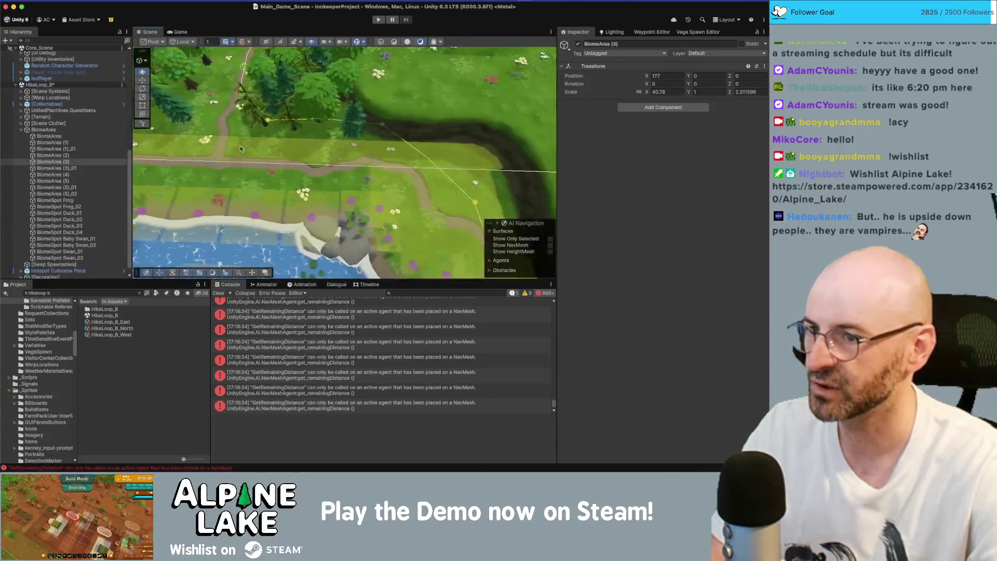
pyautogui.scroll(-5, 241, 149)
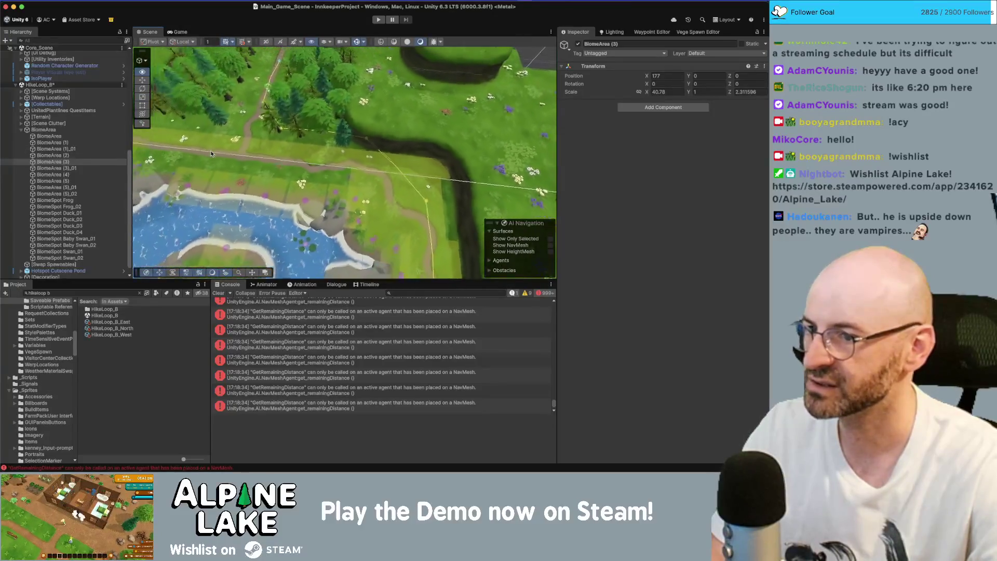
pyautogui.moveTo(209, 145); pyautogui.dragTo(211, 147)
pyautogui.scroll(5, 319, 174)
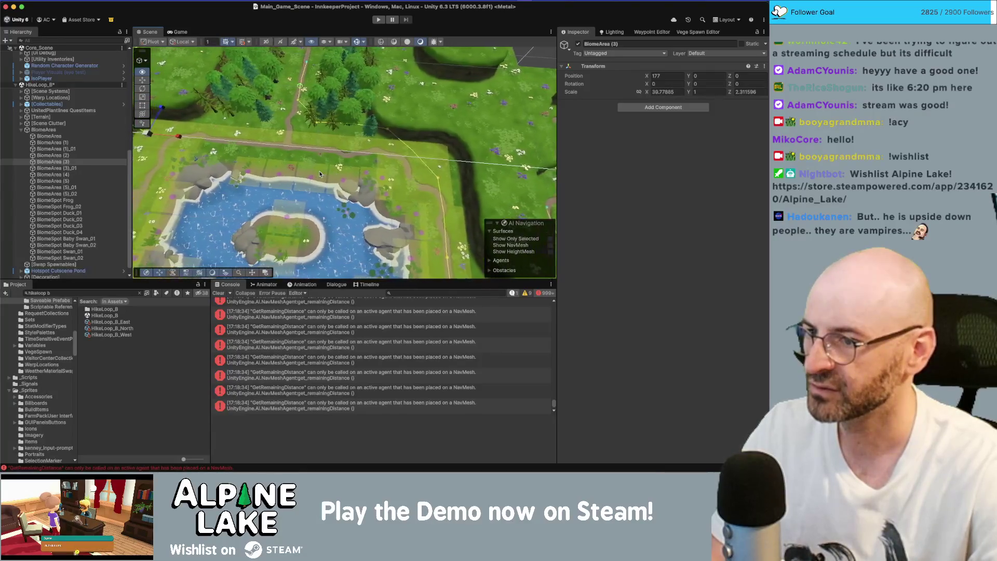
pyautogui.scroll(5, 320, 174)
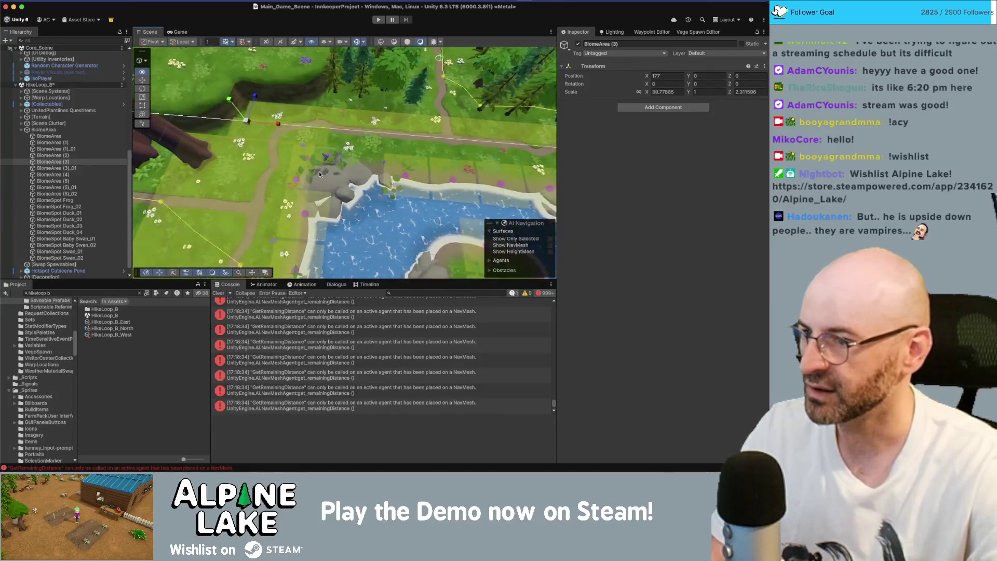
pyautogui.scroll(2, 320, 174)
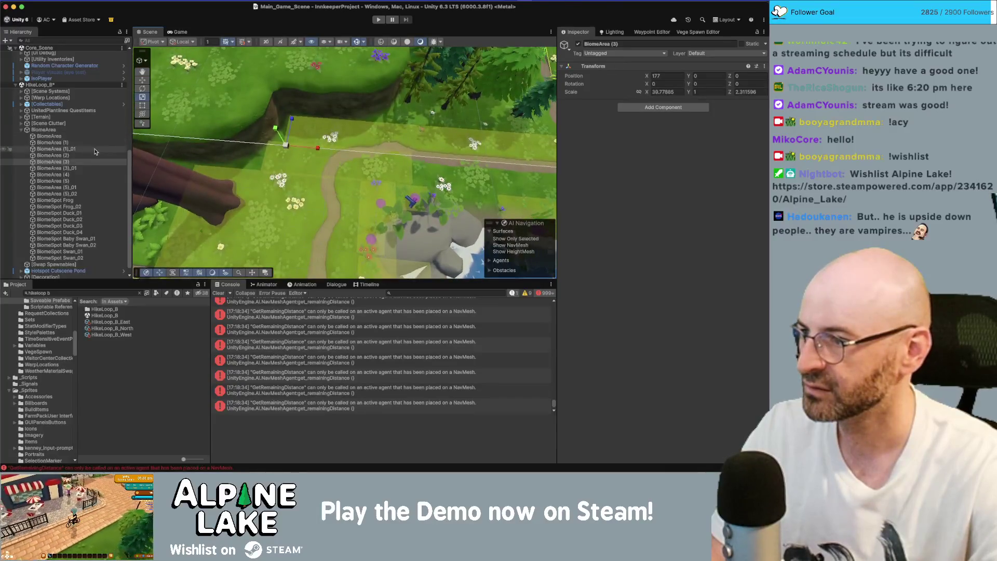
# Frame BiomeArea (3)_01 above the pond with the Scale tool active
pyautogui.click(94, 156)
pyautogui.press('Down')
pyautogui.press('Down')
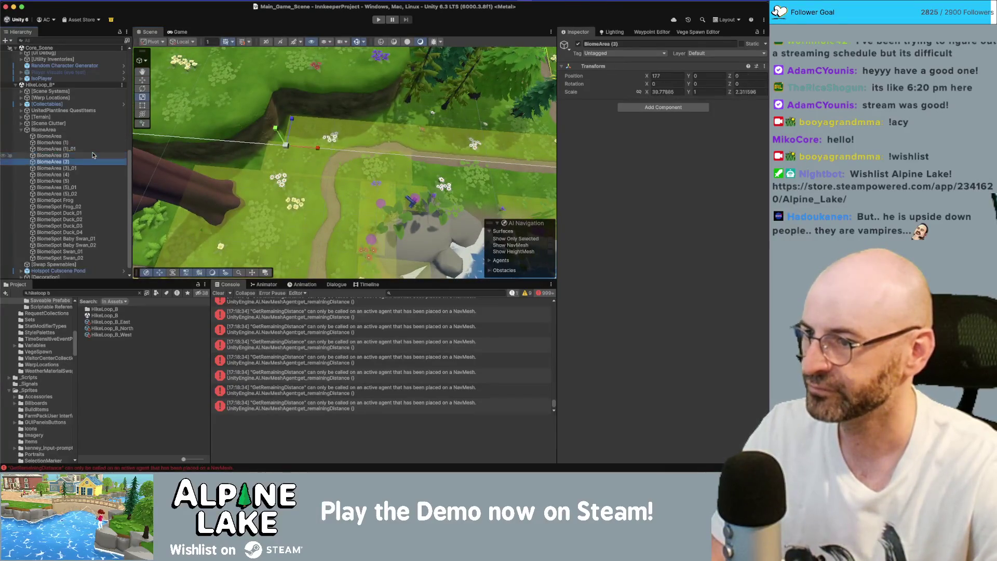
pyautogui.press('f')
pyautogui.moveTo(384, 183)
pyautogui.mouseDown()
pyautogui.moveTo(251, 148)
pyautogui.moveTo(235, 161)
pyautogui.moveTo(282, 164)
pyautogui.moveTo(194, 162)
pyautogui.mouseUp()
pyautogui.press('r')
pyautogui.scroll(-5, 226, 162)
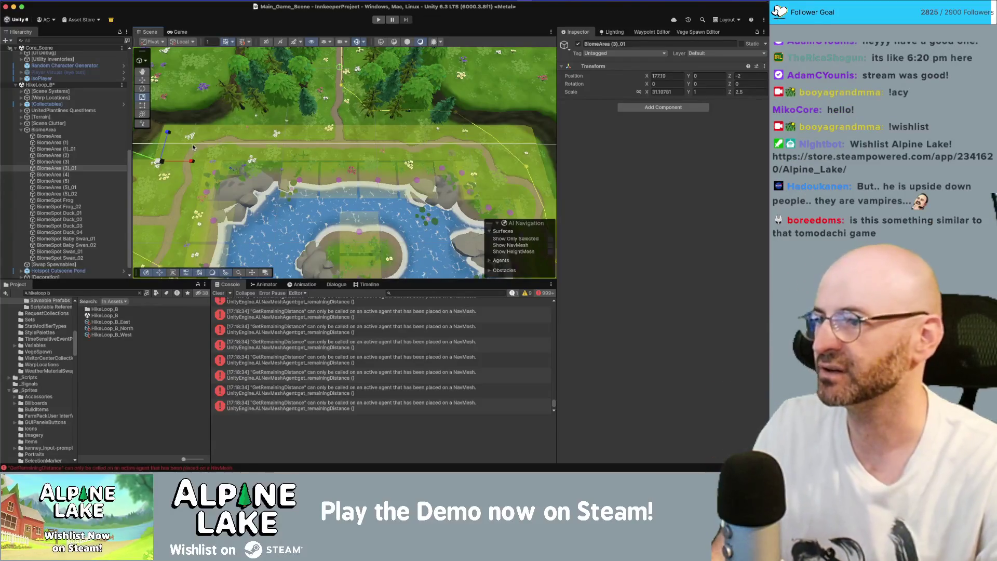
pyautogui.scroll(5, 201, 145)
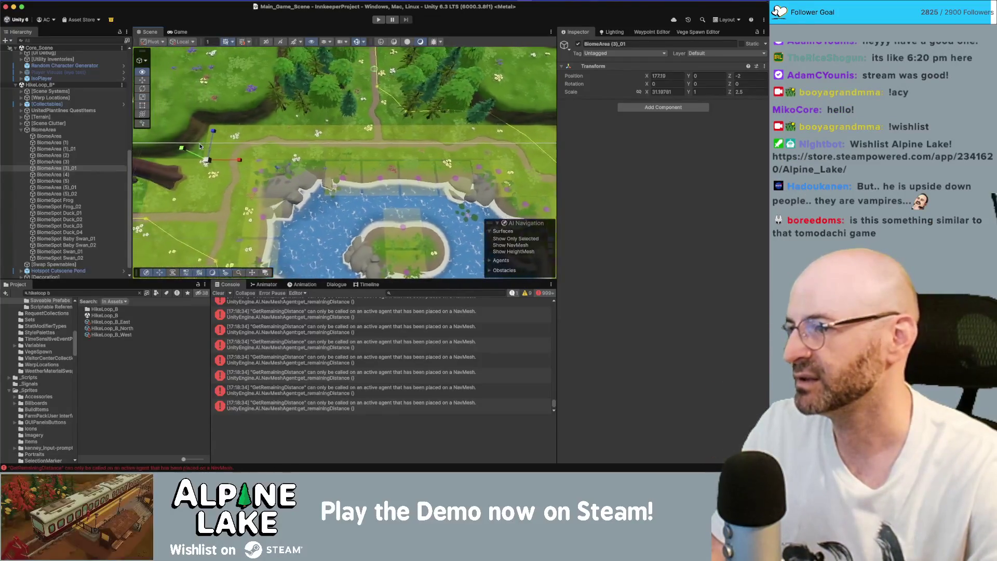
pyautogui.scroll(3, 200, 146)
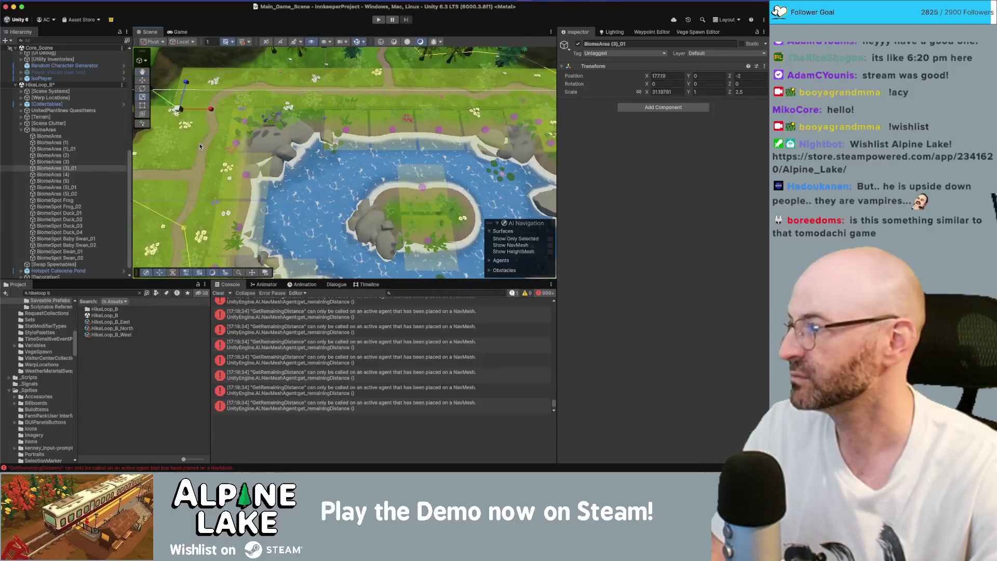
pyautogui.moveTo(203, 146); pyautogui.dragTo(231, 137)
pyautogui.scroll(5, 231, 136)
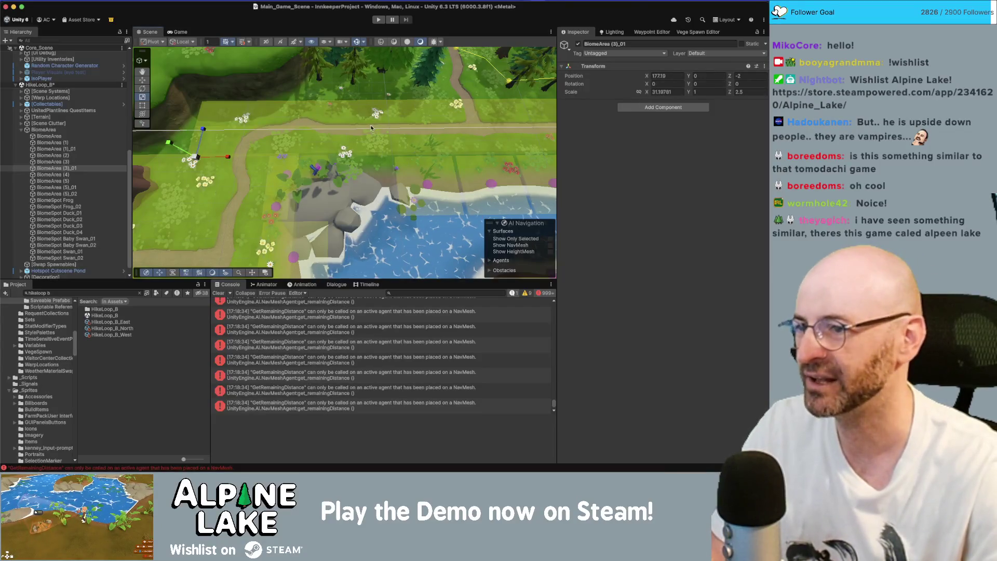
pyautogui.moveTo(377, 179); pyautogui.dragTo(373, 151)
pyautogui.scroll(-5, 373, 149)
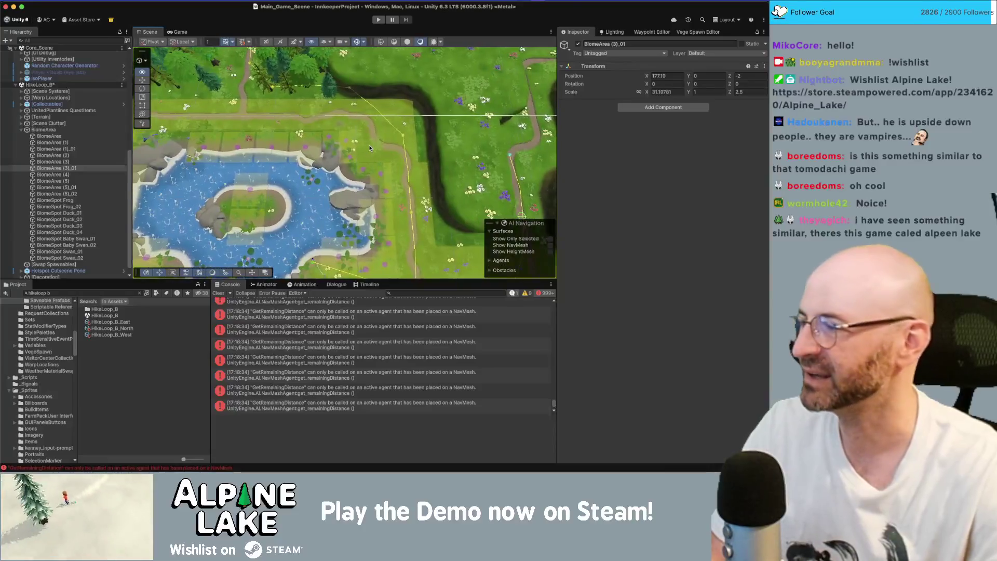
pyautogui.moveTo(370, 148); pyautogui.dragTo(373, 132)
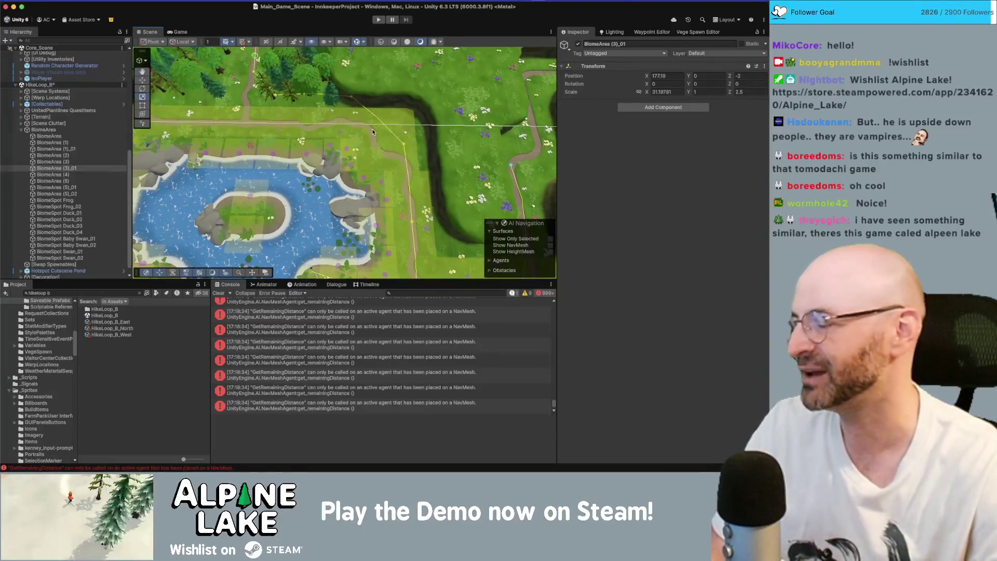
pyautogui.moveTo(305, 100); pyautogui.dragTo(219, 127)
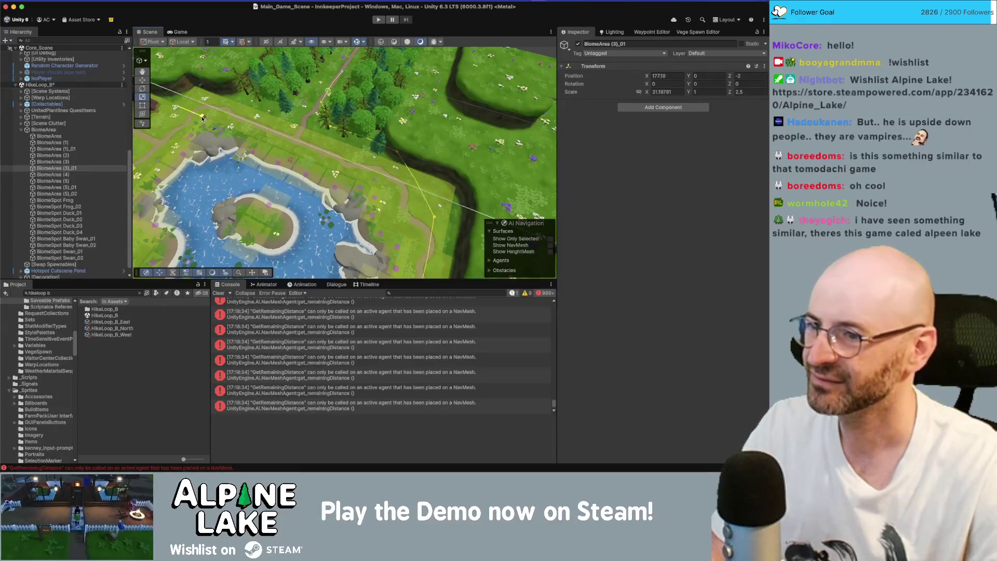
pyautogui.moveTo(246, 119)
pyautogui.mouseDown()
pyautogui.moveTo(307, 139)
pyautogui.moveTo(274, 139)
pyautogui.moveTo(316, 257)
pyautogui.moveTo(319, 209)
pyautogui.mouseUp()
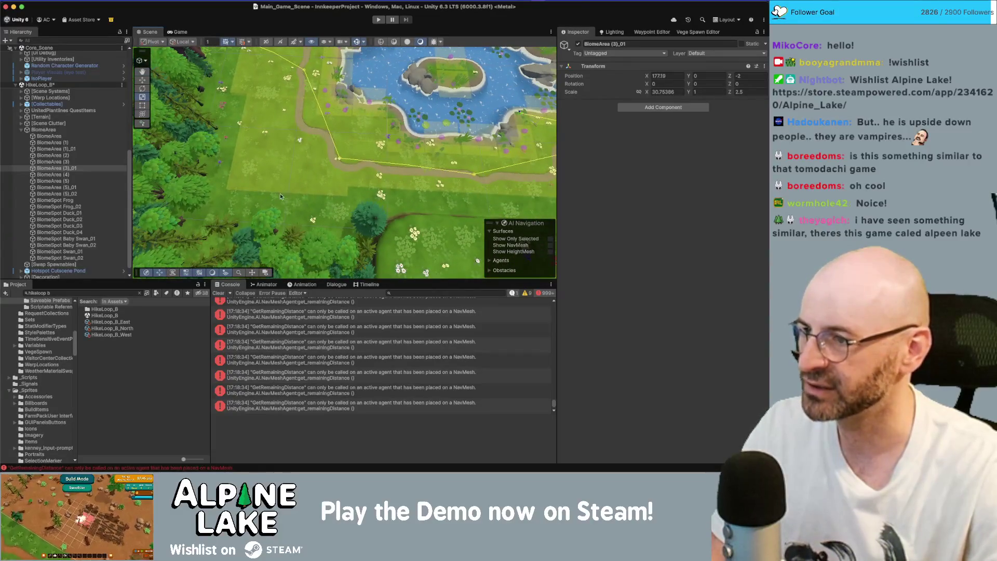
pyautogui.click(101, 136)
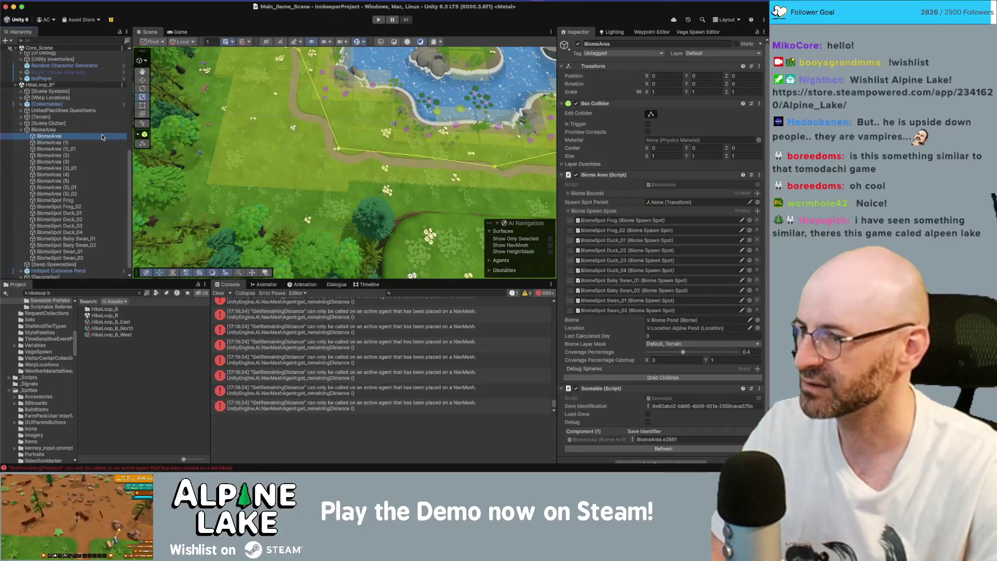
# Nudge BiomeArea along Z and scale it to about 12.09 by 9.63 beside the pond
pyautogui.press('w')
pyautogui.moveTo(220, 152); pyautogui.dragTo(220, 157)
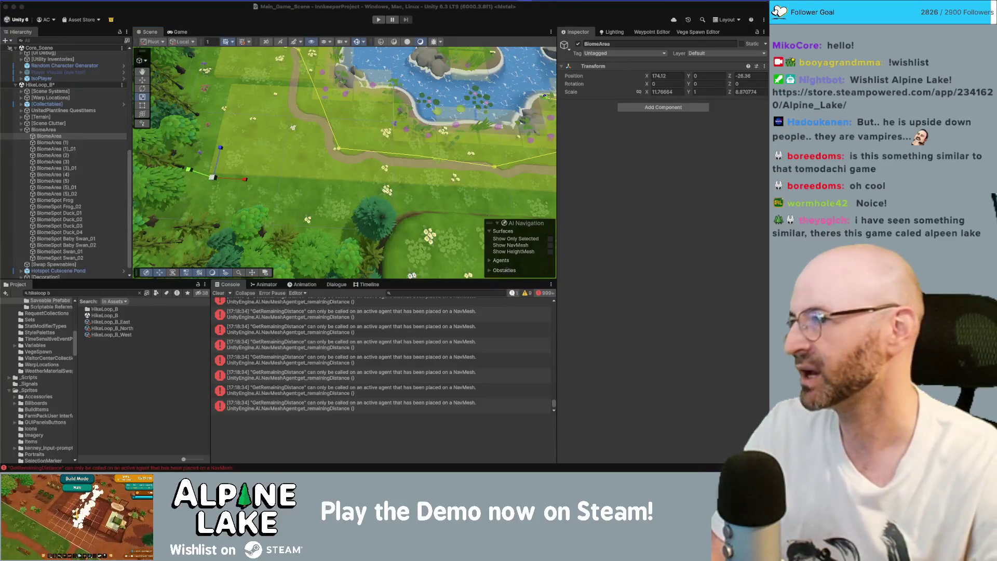
pyautogui.click(224, 19)
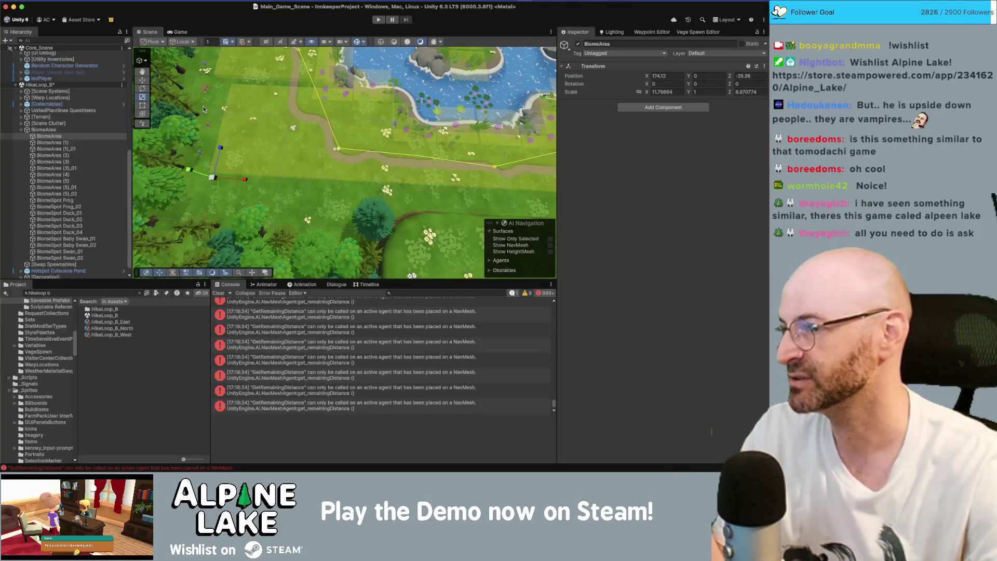
pyautogui.moveTo(220, 147); pyautogui.dragTo(220, 146)
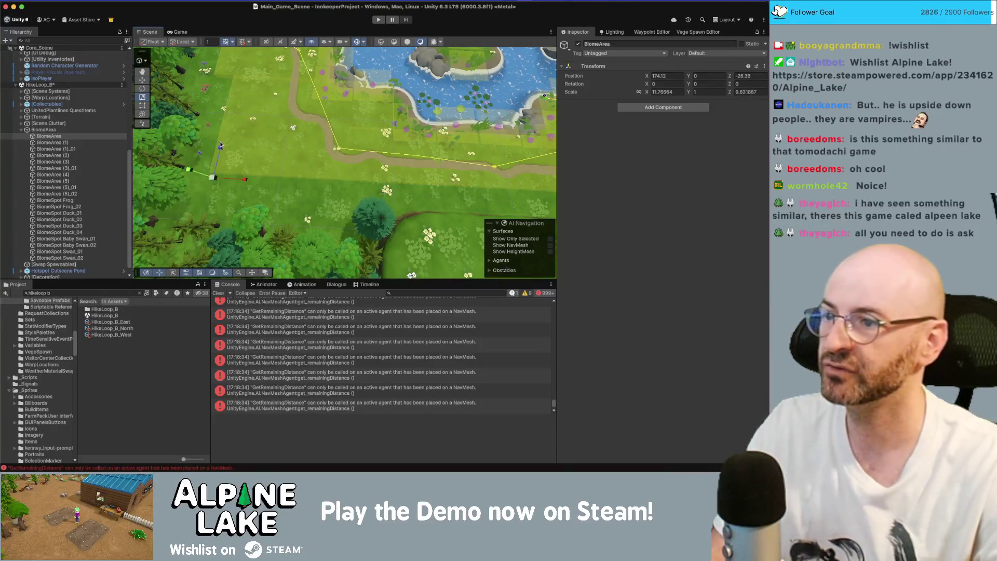
pyautogui.moveTo(243, 182); pyautogui.dragTo(245, 184)
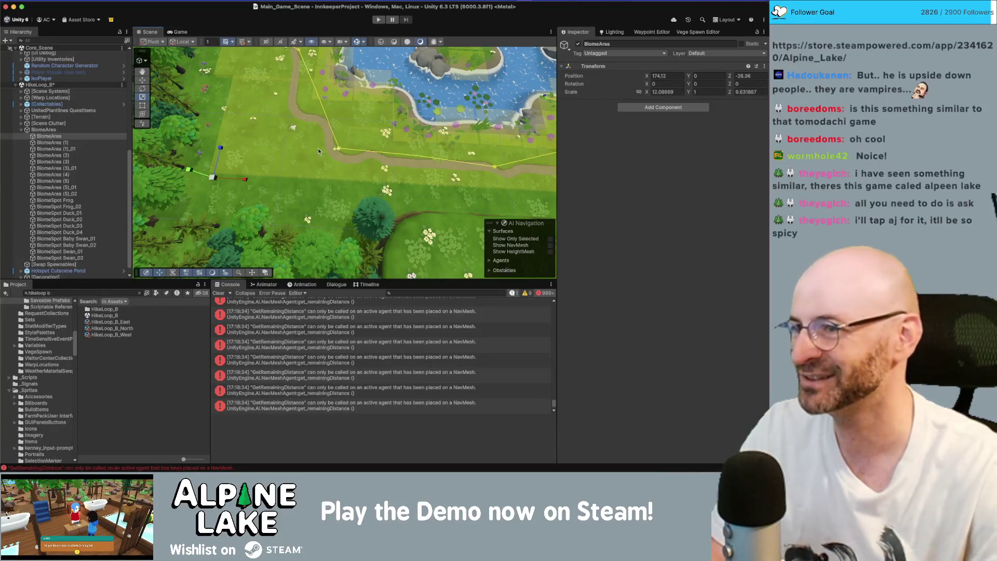
pyautogui.moveTo(318, 151)
pyautogui.mouseDown()
pyautogui.moveTo(491, 68)
pyautogui.moveTo(401, 223)
pyautogui.moveTo(370, 98)
pyautogui.moveTo(385, 93)
pyautogui.moveTo(347, 94)
pyautogui.moveTo(351, 119)
pyautogui.mouseUp()
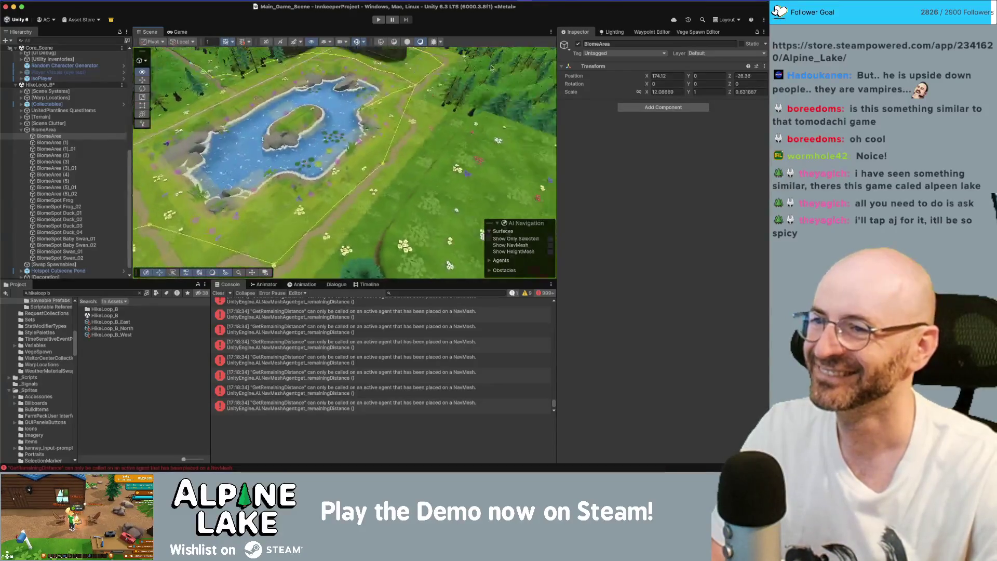
pyautogui.scroll(5, 371, 99)
pyautogui.scroll(5, 350, 119)
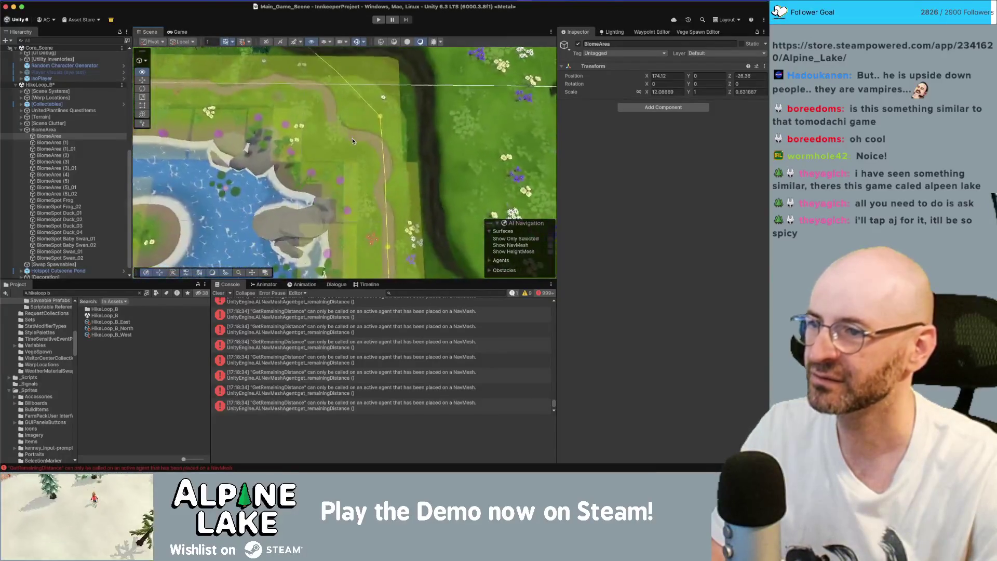
pyautogui.scroll(-5, 352, 138)
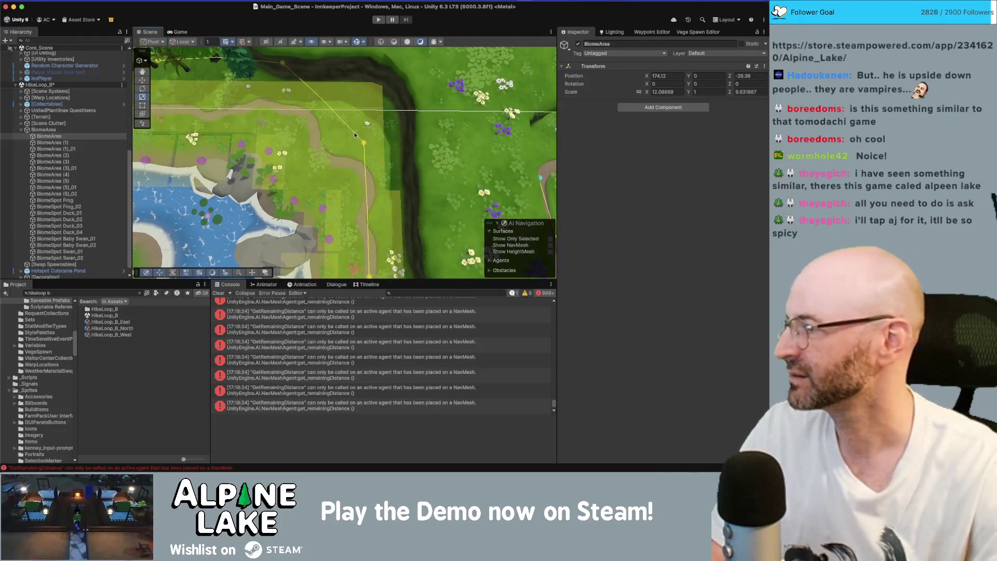
pyautogui.scroll(-3, 352, 133)
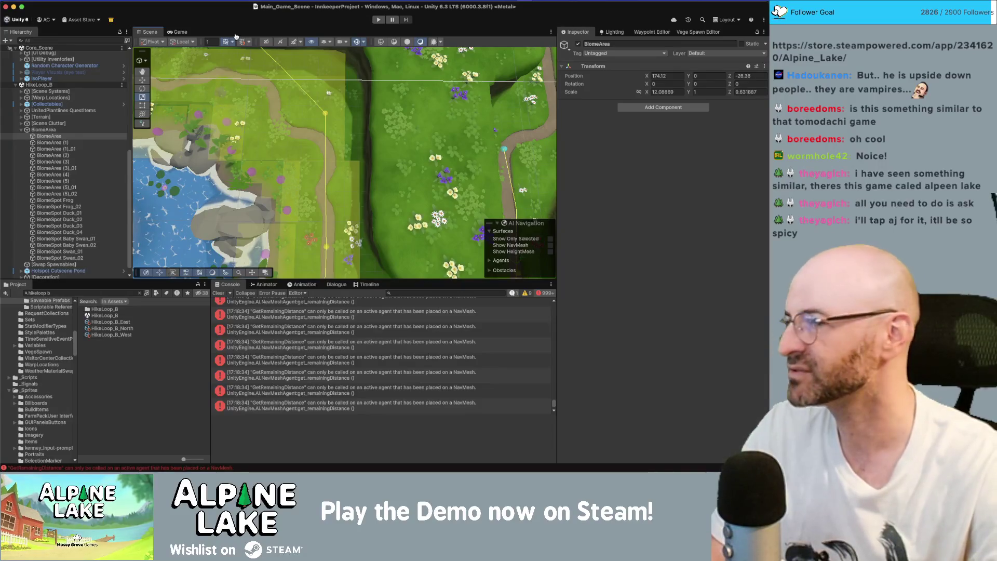
# Enter Play mode to run the game at the village crossroads
pyautogui.click(374, 19)
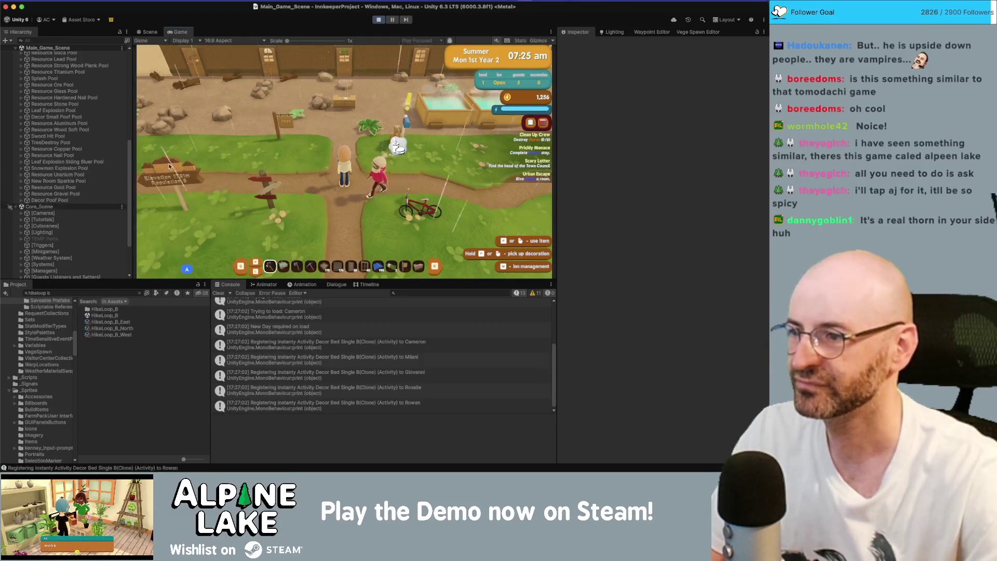
# Walk the character past the Alpine Trail sign and around the paths by the pond
pyautogui.press('s')
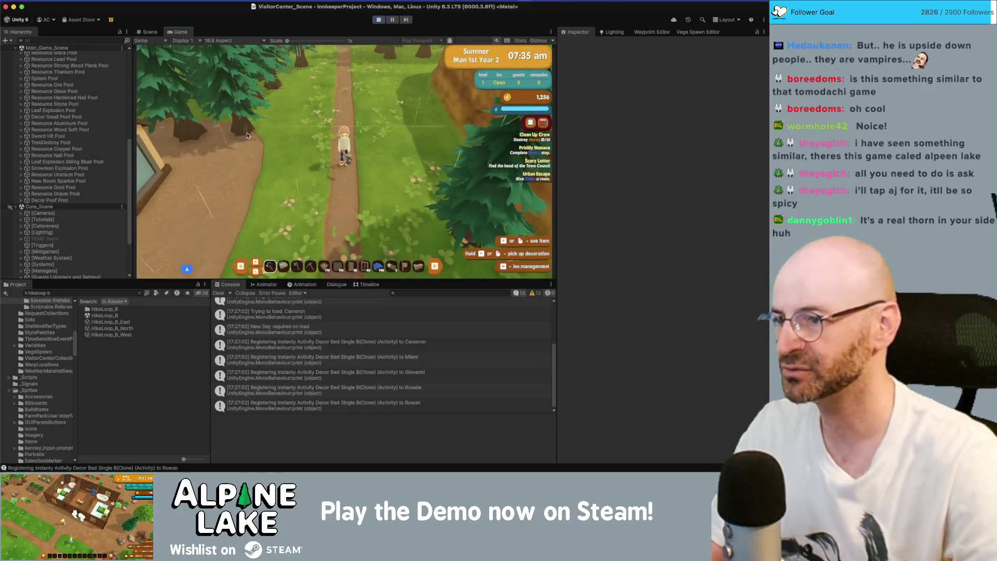
pyautogui.press('s')
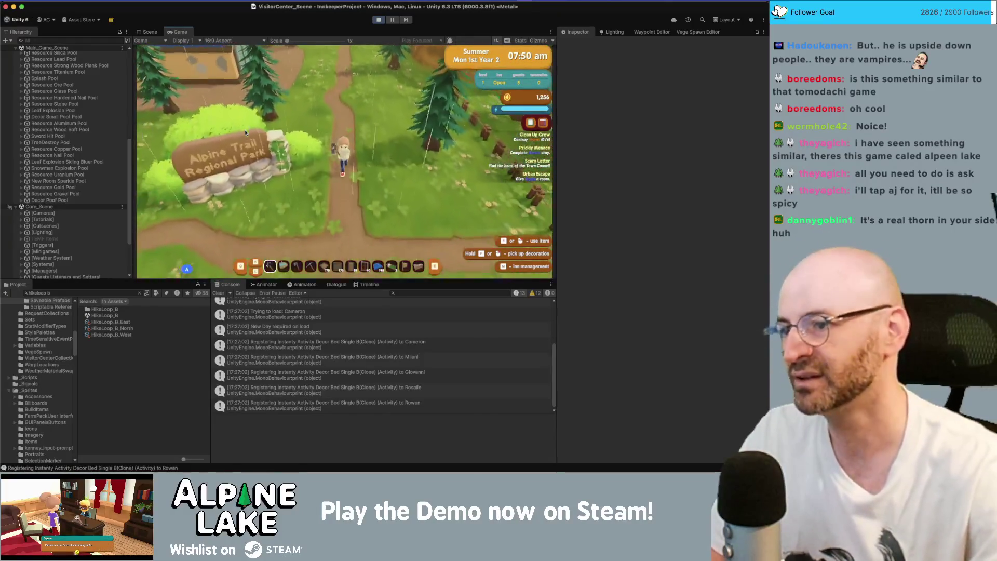
pyautogui.press('s')
pyautogui.press('a')
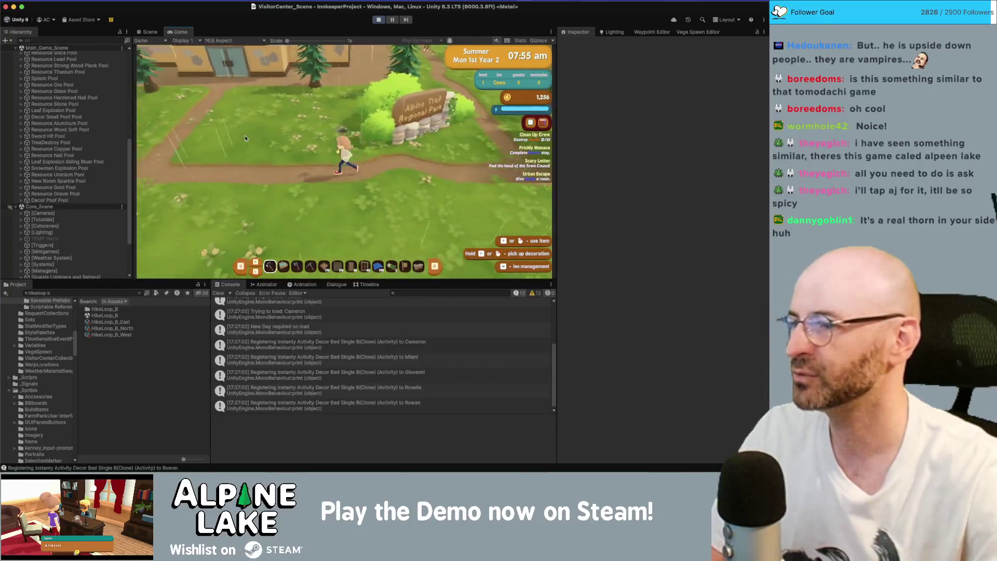
pyautogui.press('a')
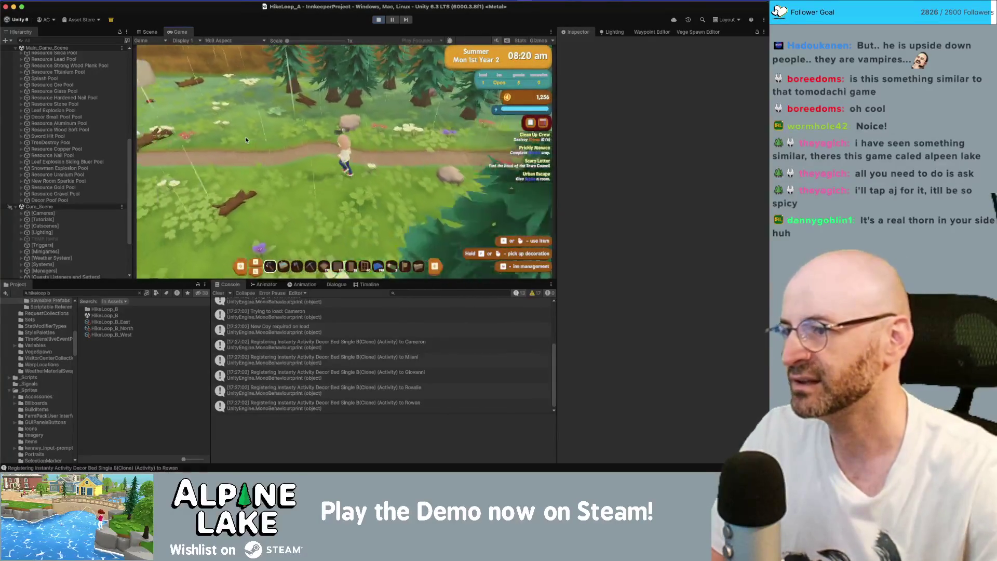
pyautogui.press('d')
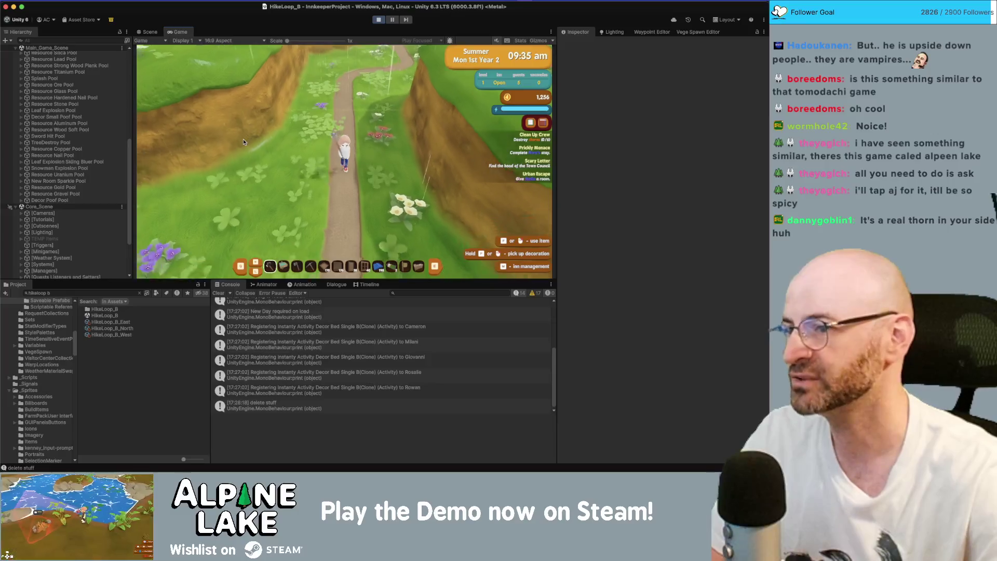
pyautogui.press('s')
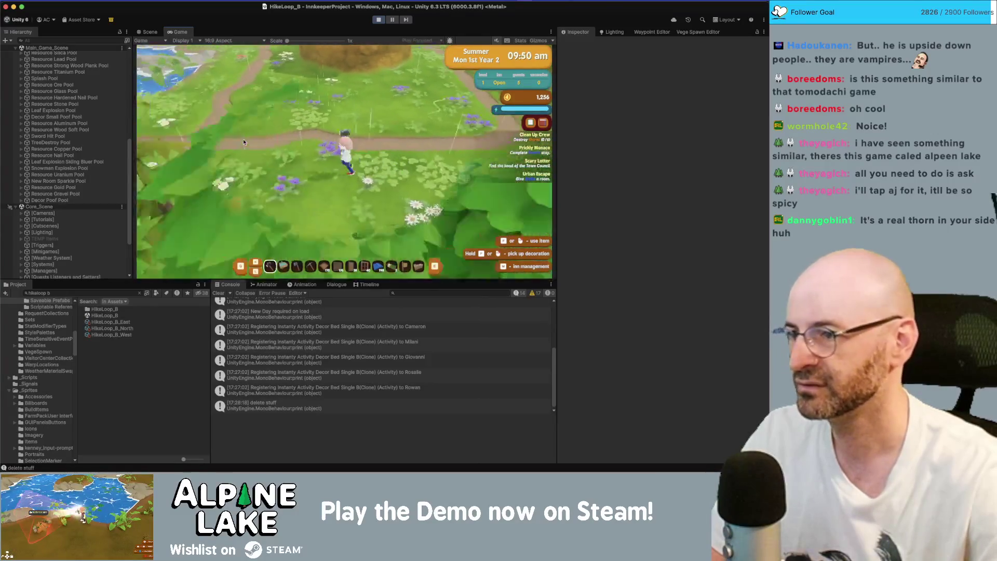
pyautogui.press('w')
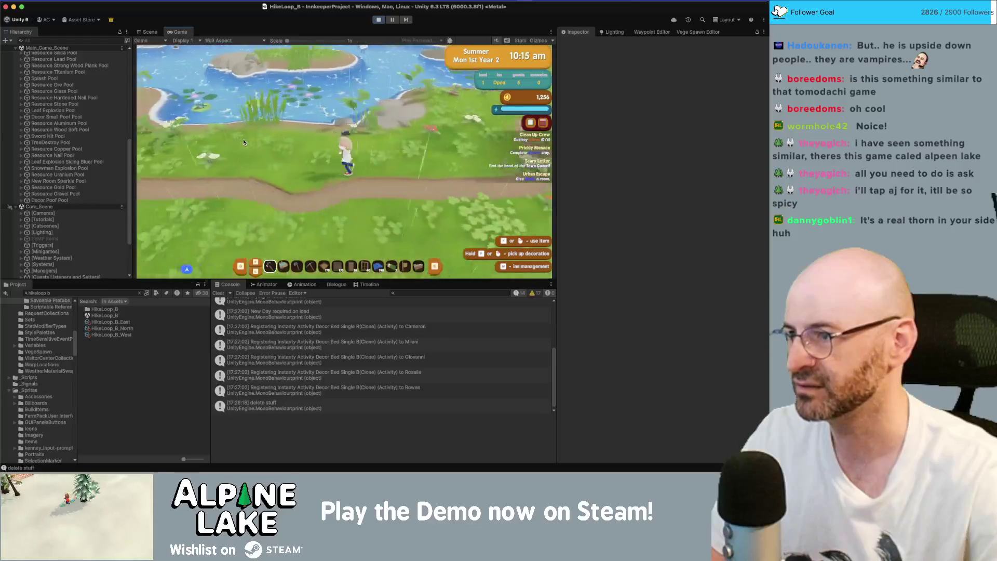
pyautogui.press('w')
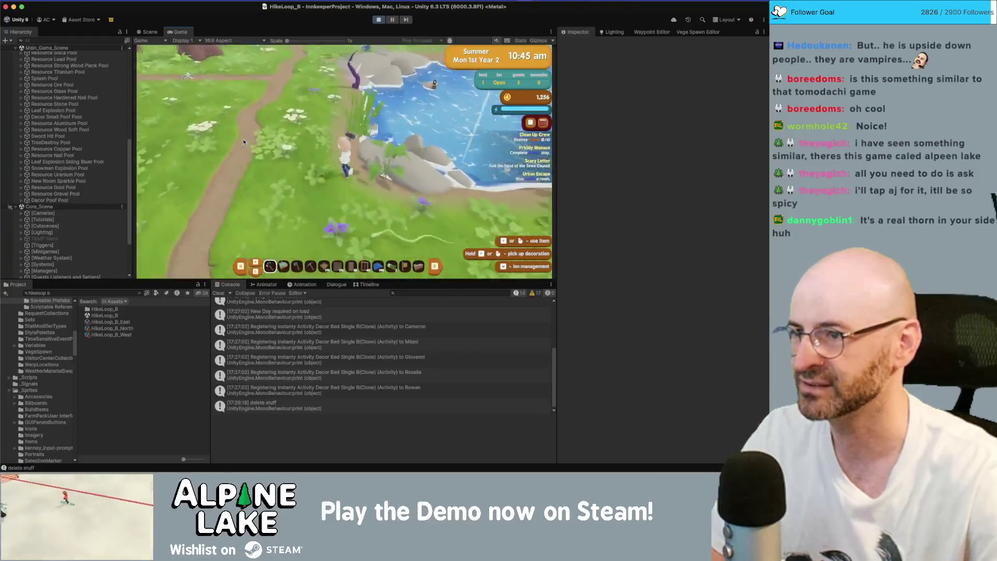
pyautogui.press('d')
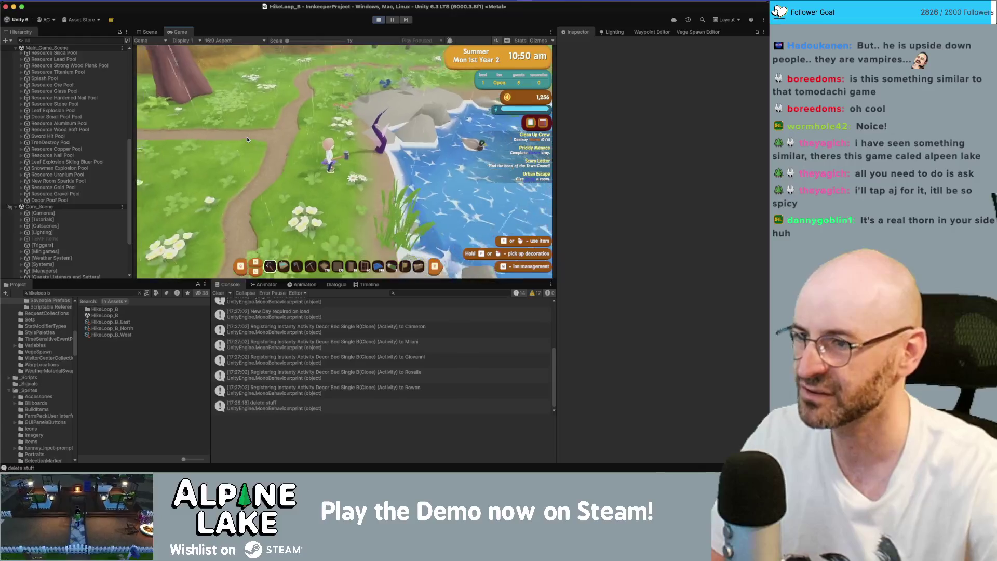
pyautogui.press('s')
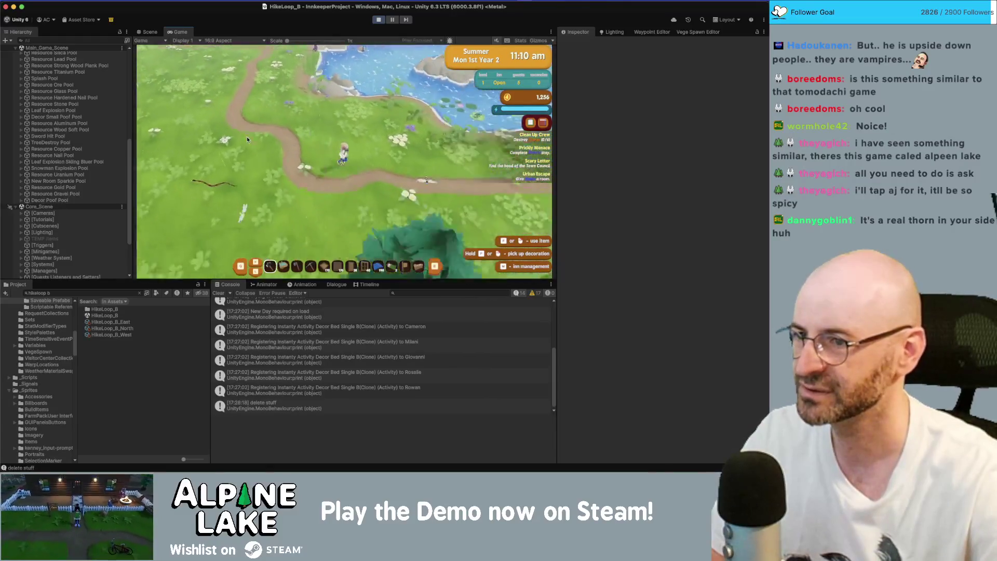
pyautogui.press('d')
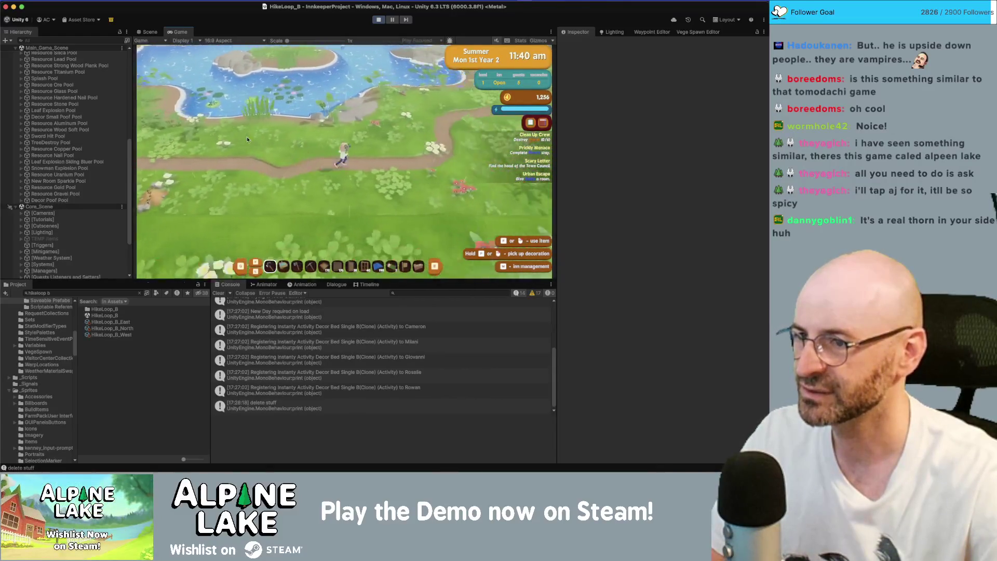
pyautogui.press('w')
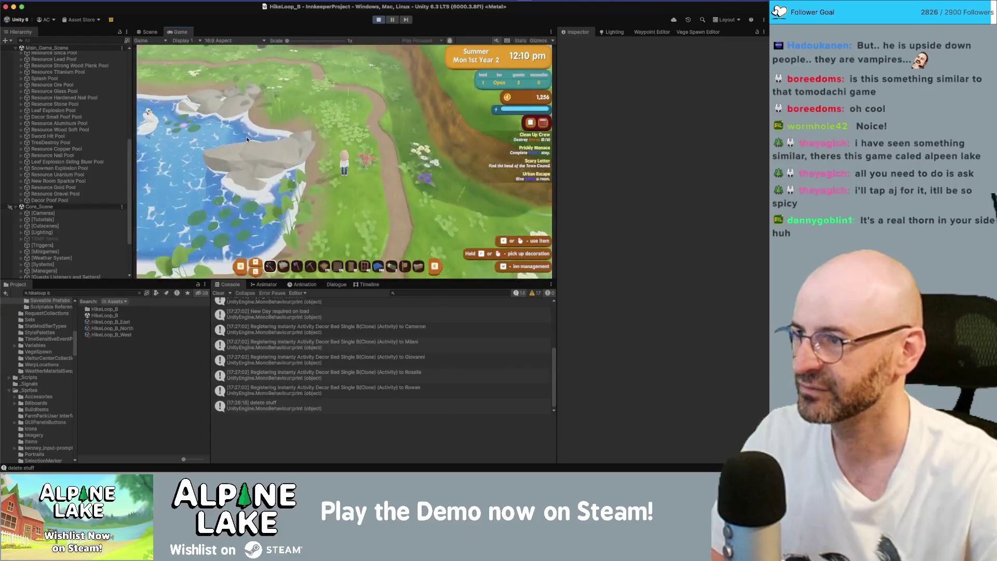
pyautogui.press('a')
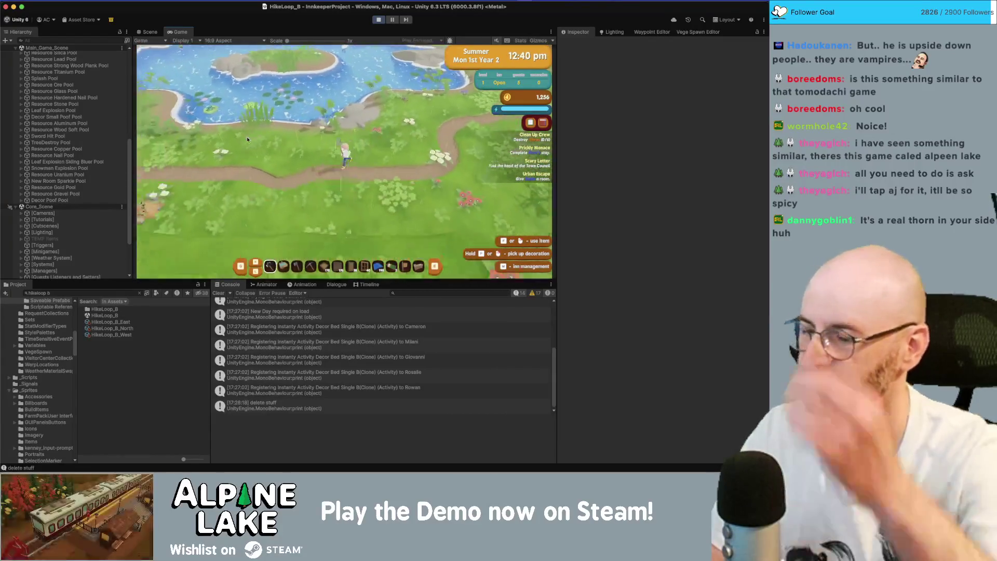
pyautogui.press('a')
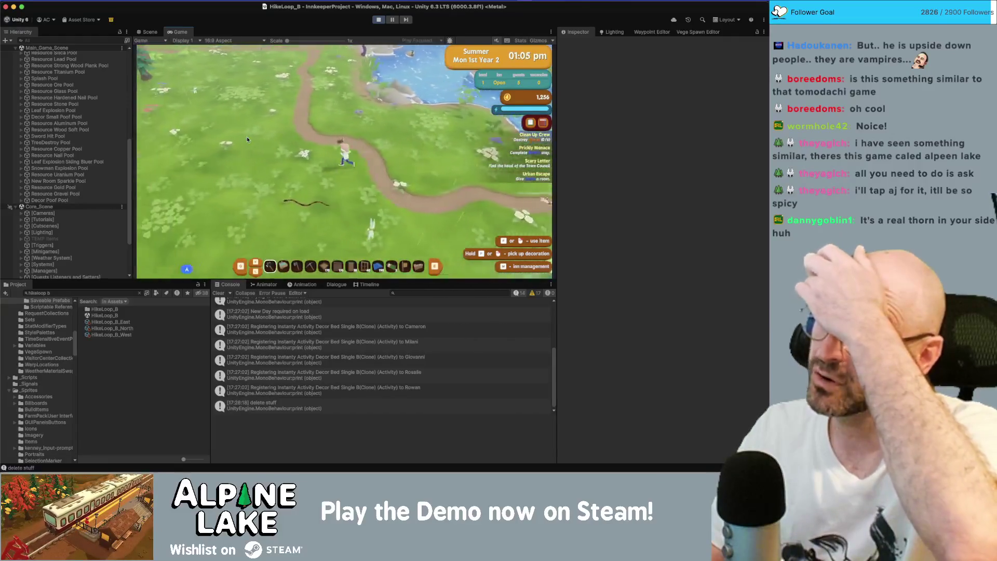
pyautogui.press('w')
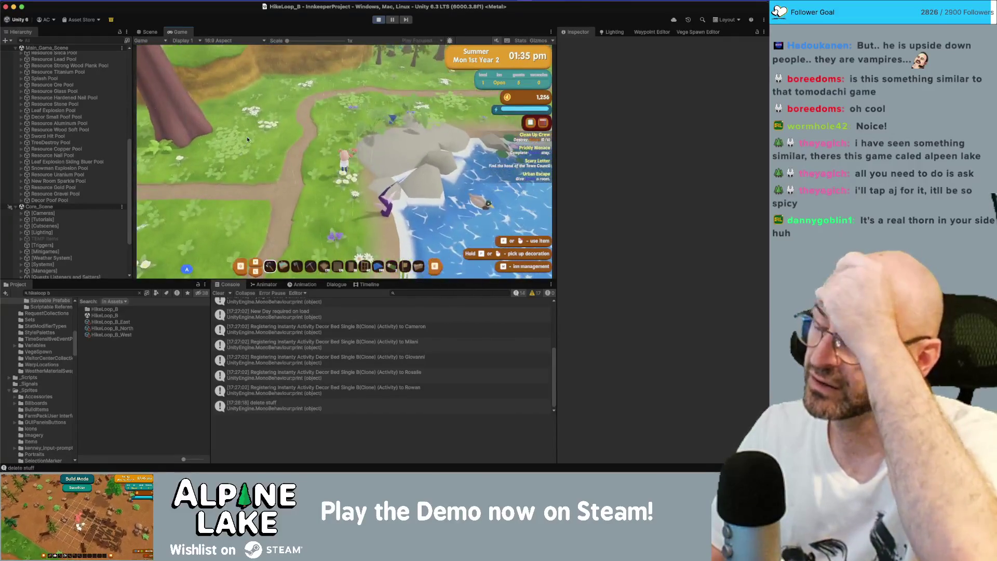
pyautogui.press('s')
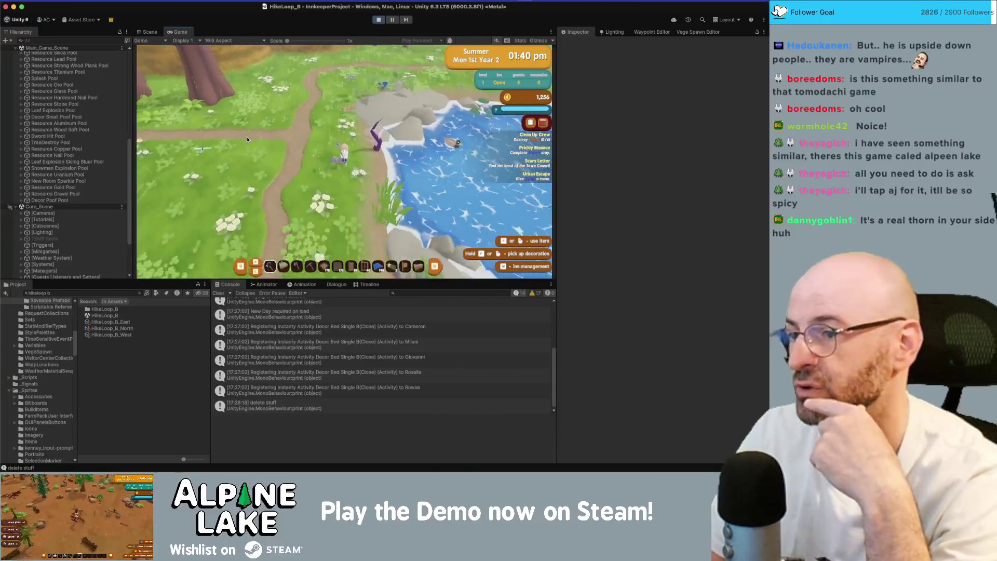
pyautogui.press('s')
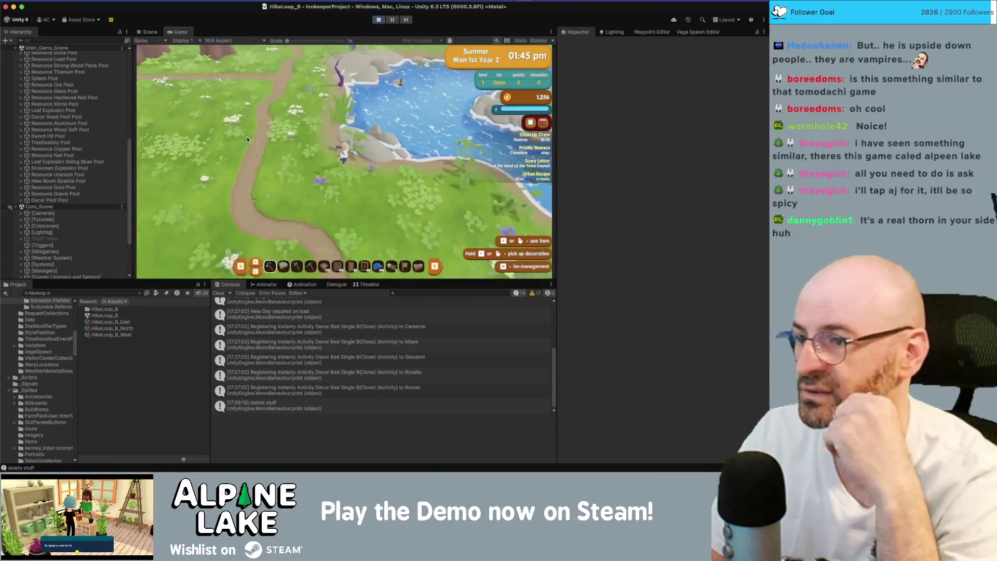
pyautogui.press('d')
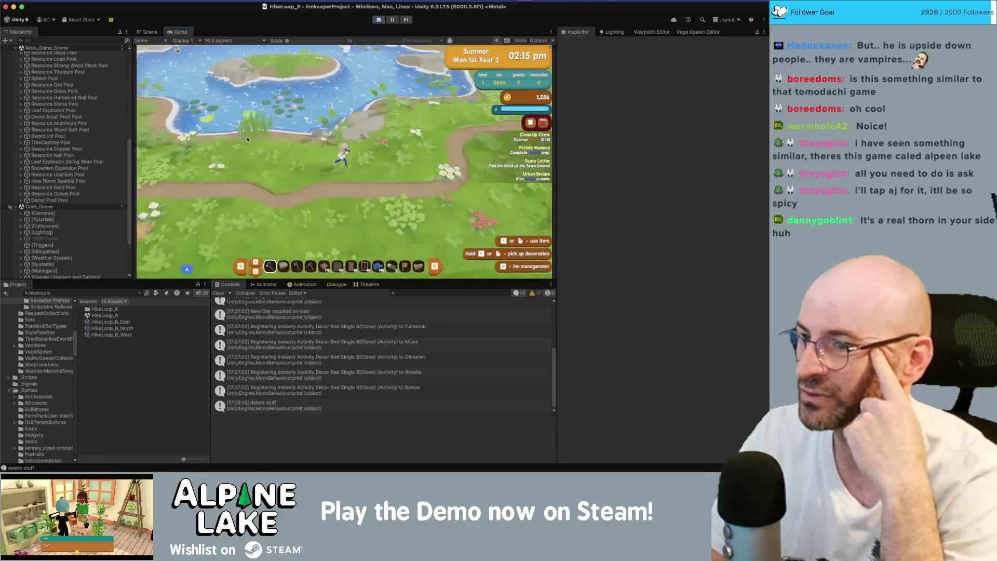
pyautogui.press('a')
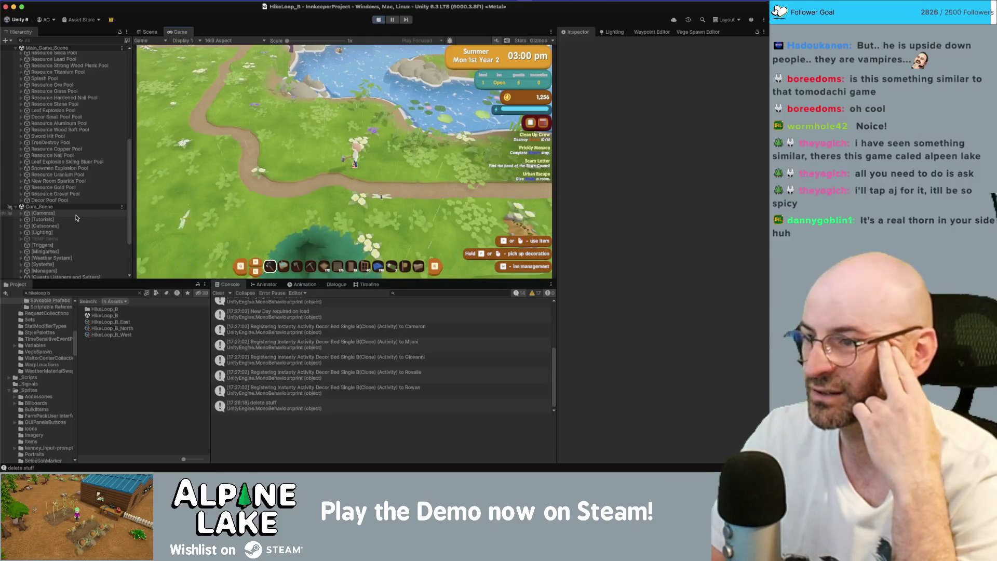
# Walk north along the lake into the Timber Thicket area
pyautogui.press('w')
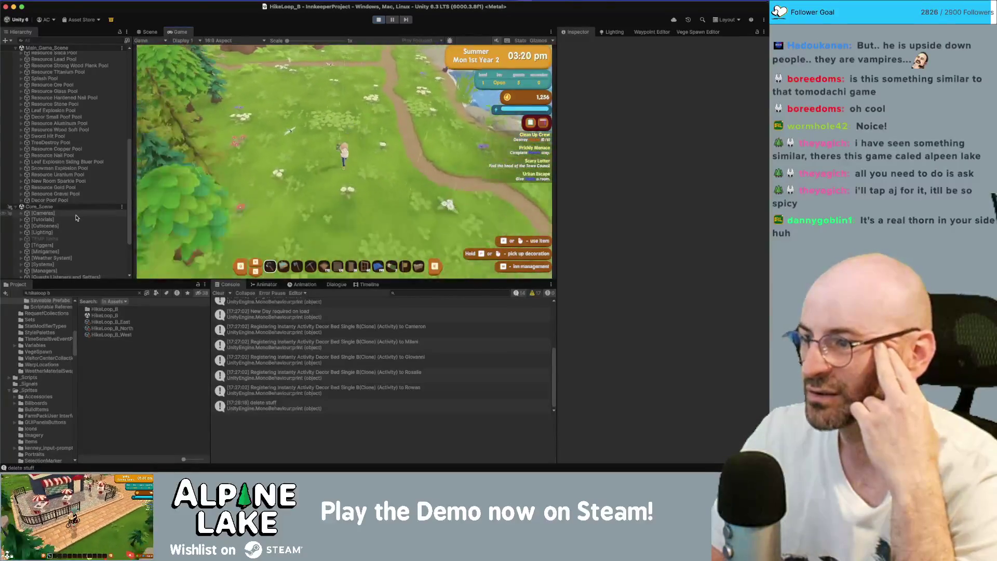
pyautogui.press('a')
pyautogui.press('w')
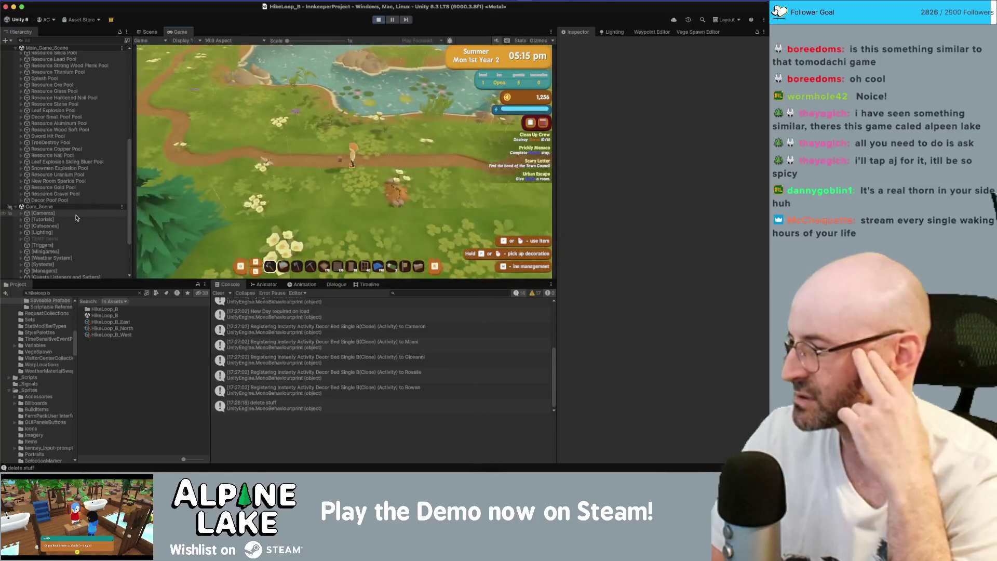
pyautogui.press('w')
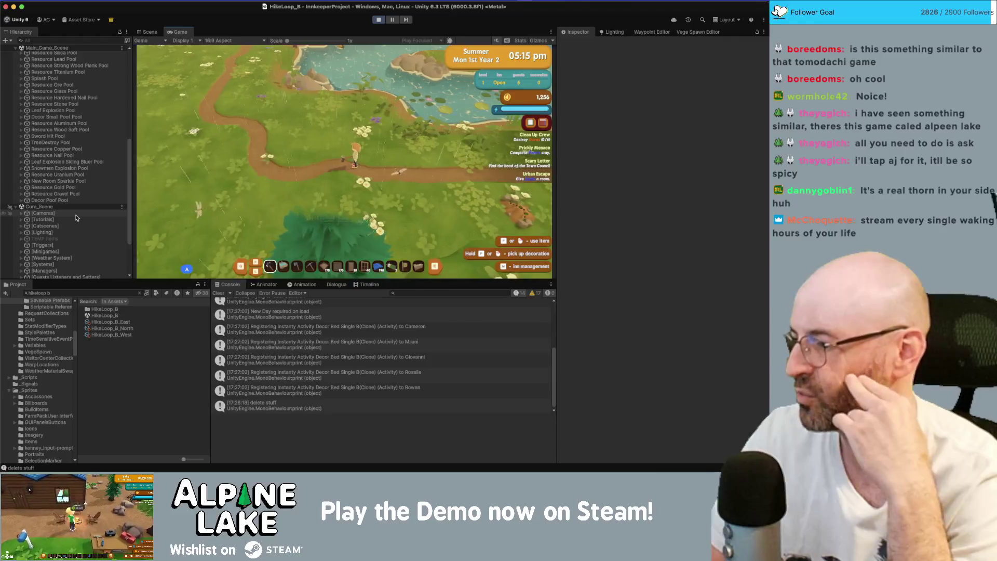
pyautogui.press('w')
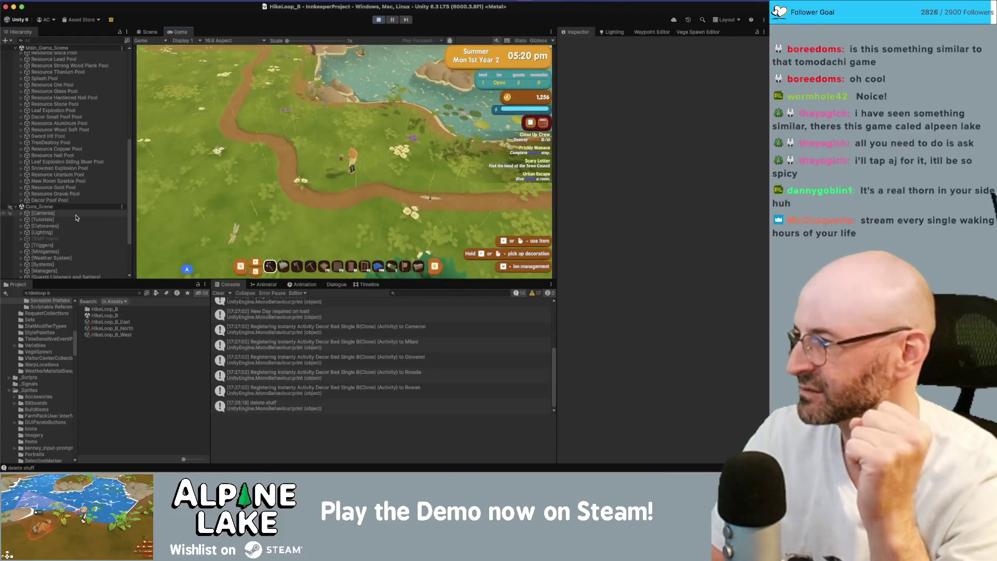
pyautogui.press('w')
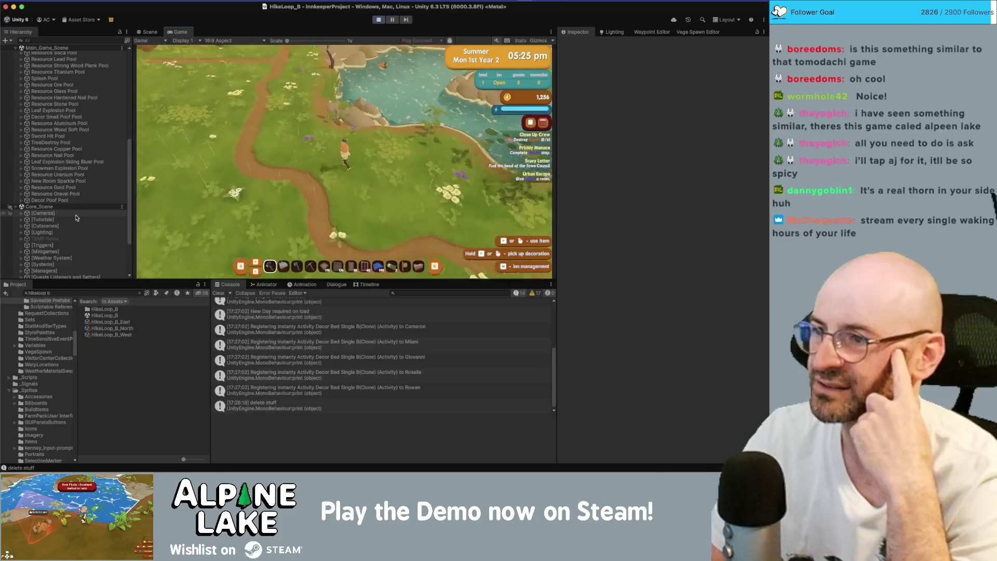
pyautogui.press('w')
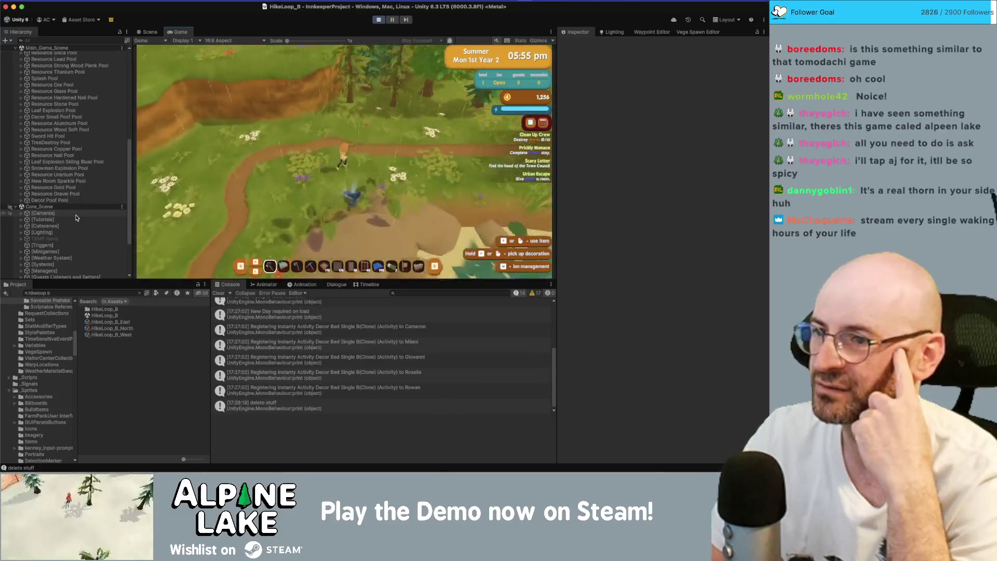
pyautogui.press('w')
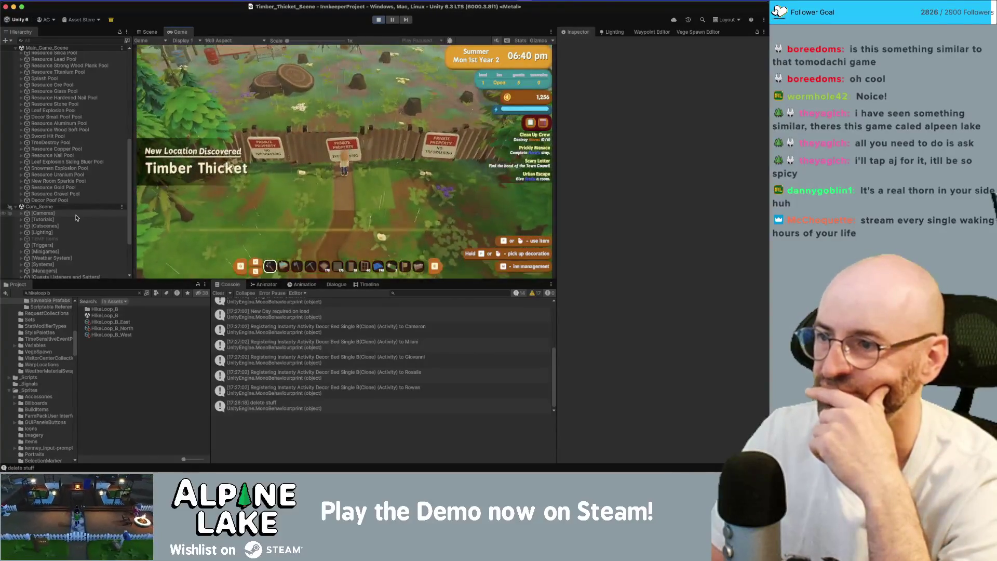
# Walk east along the Timber Thicket fence and up the path to the gate
pyautogui.press('d')
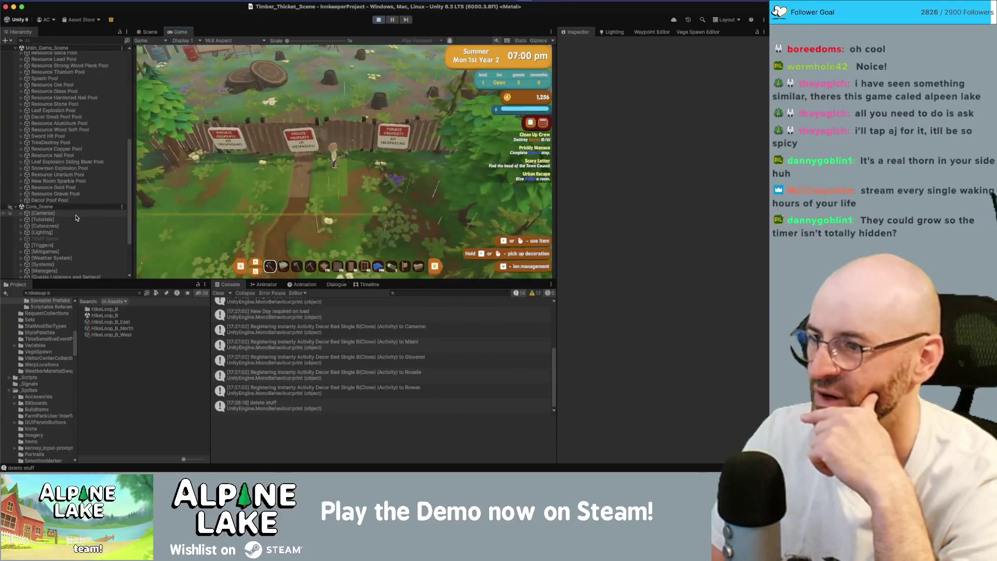
pyautogui.press('d')
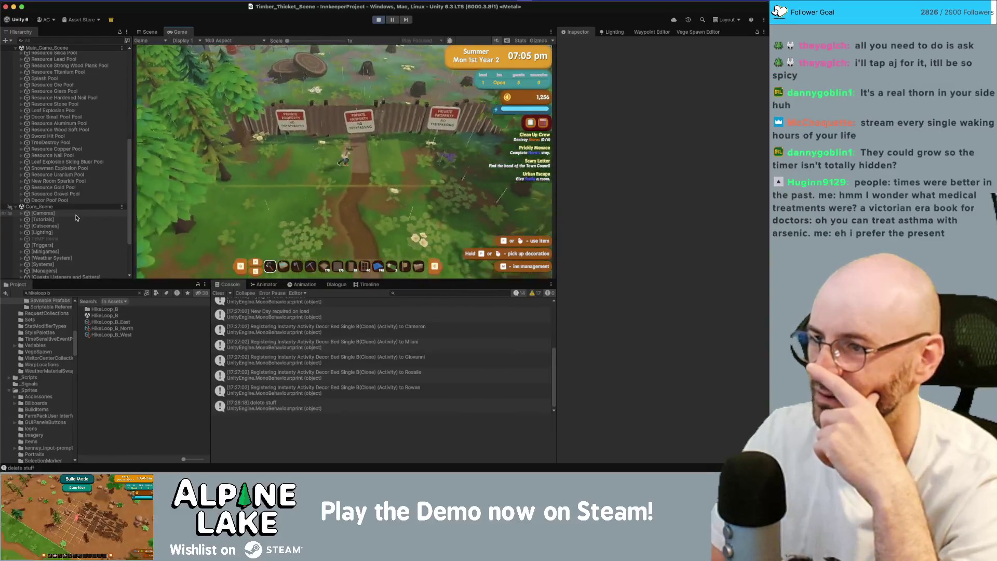
pyautogui.press('w')
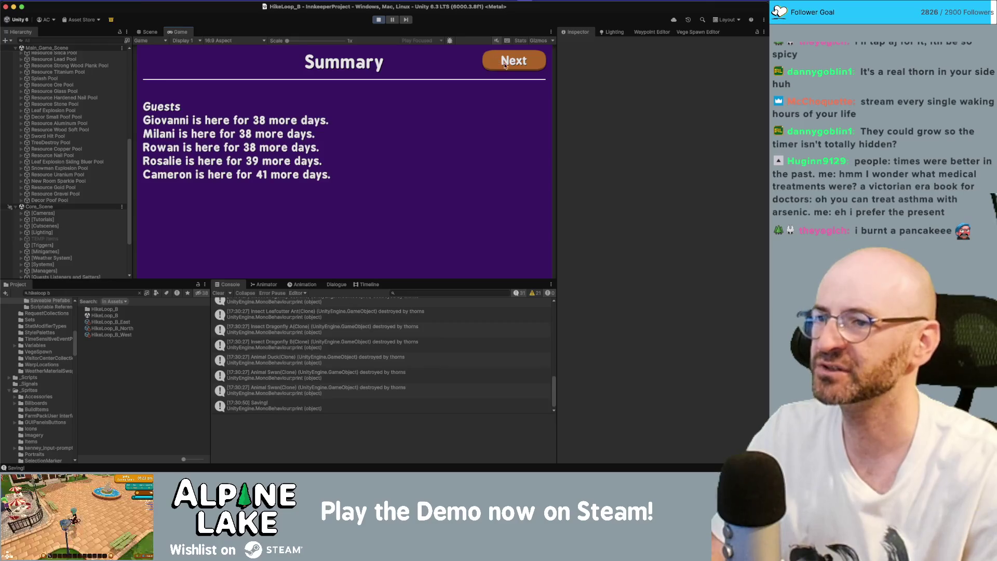
# Advance through the guest summary, bedtime calendar and totals screens to start Thu 4th Year 2
pyautogui.click(504, 66)
pyautogui.click(505, 66)
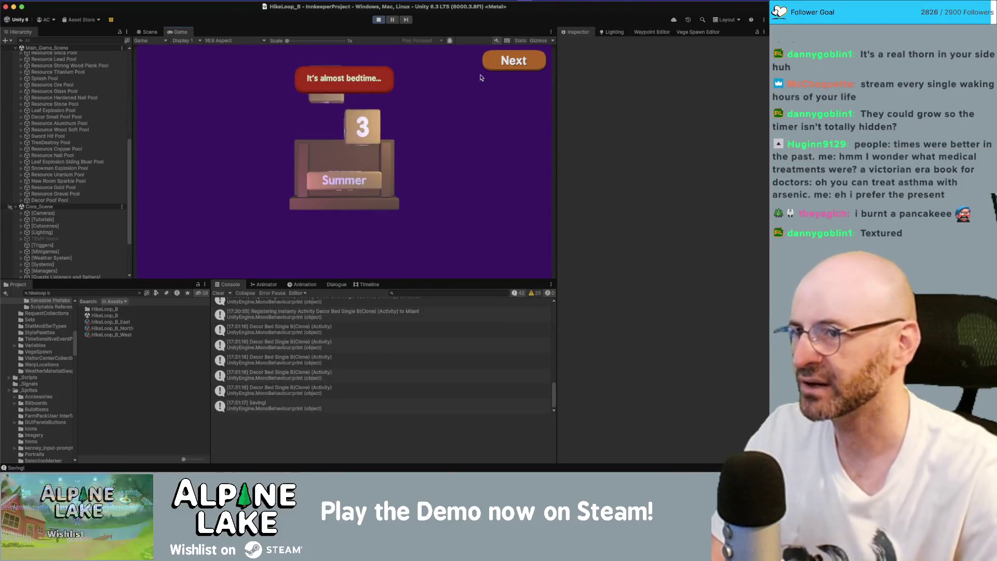
pyautogui.click(497, 61)
pyautogui.click(497, 60)
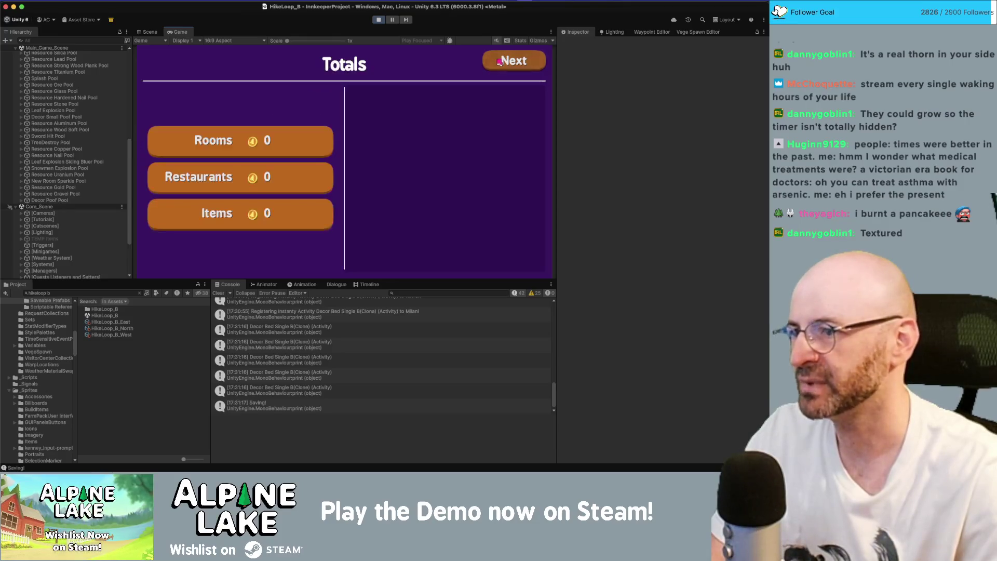
pyautogui.click(498, 61)
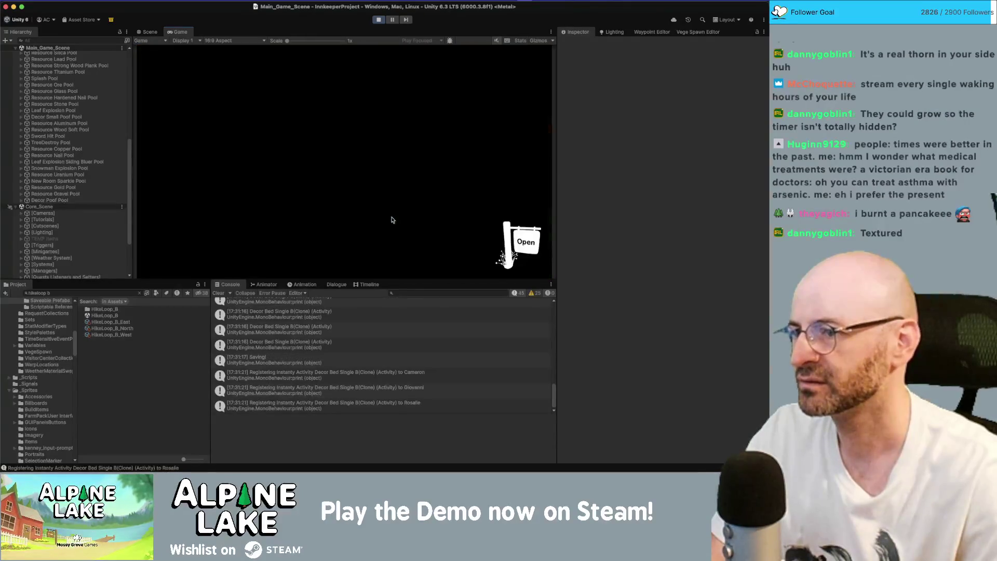
pyautogui.press('s')
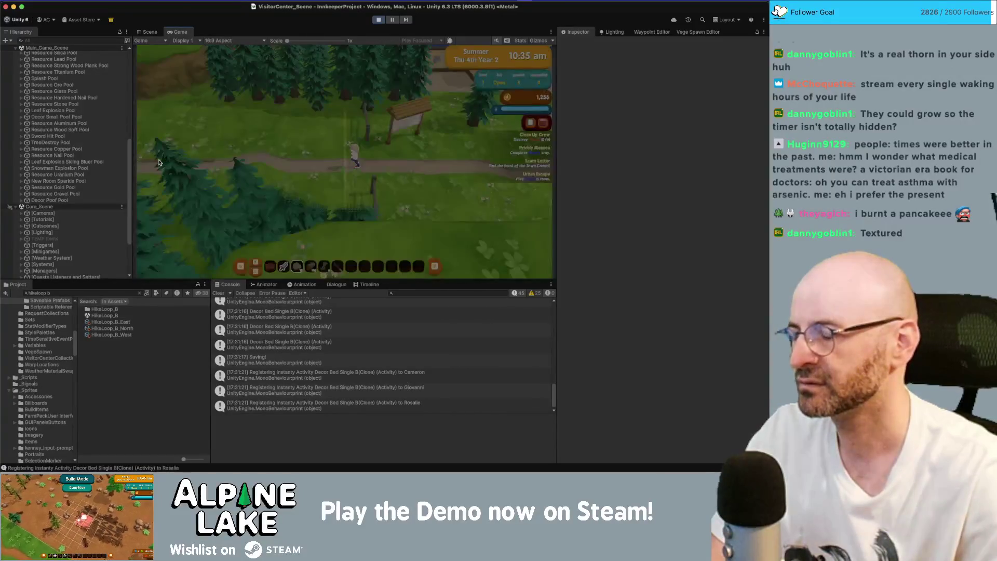
# Walk into the VisitorCenter forest and skip the day-end screens to reach Fri 5th Year 2 morning
pyautogui.press('w')
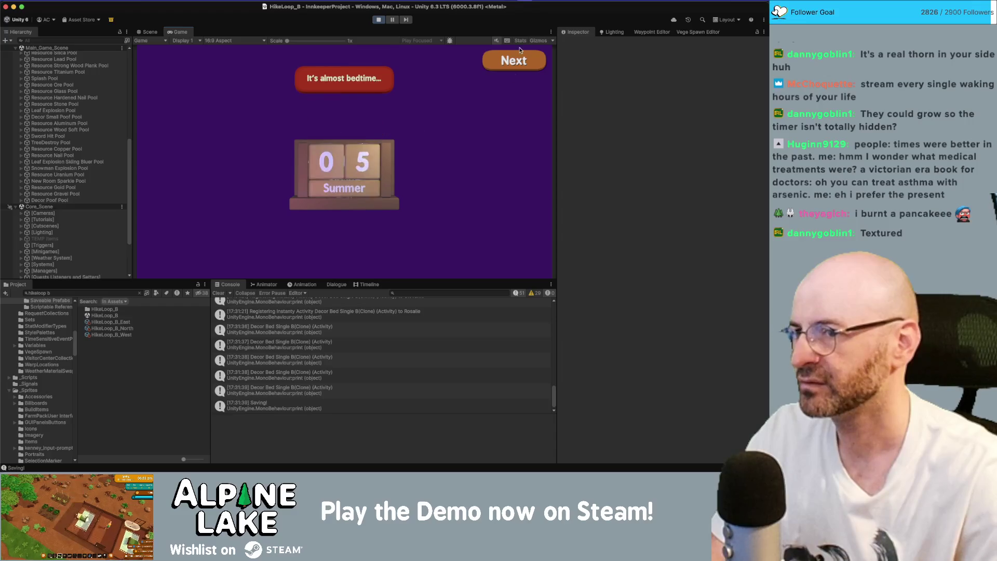
pyautogui.click(511, 67)
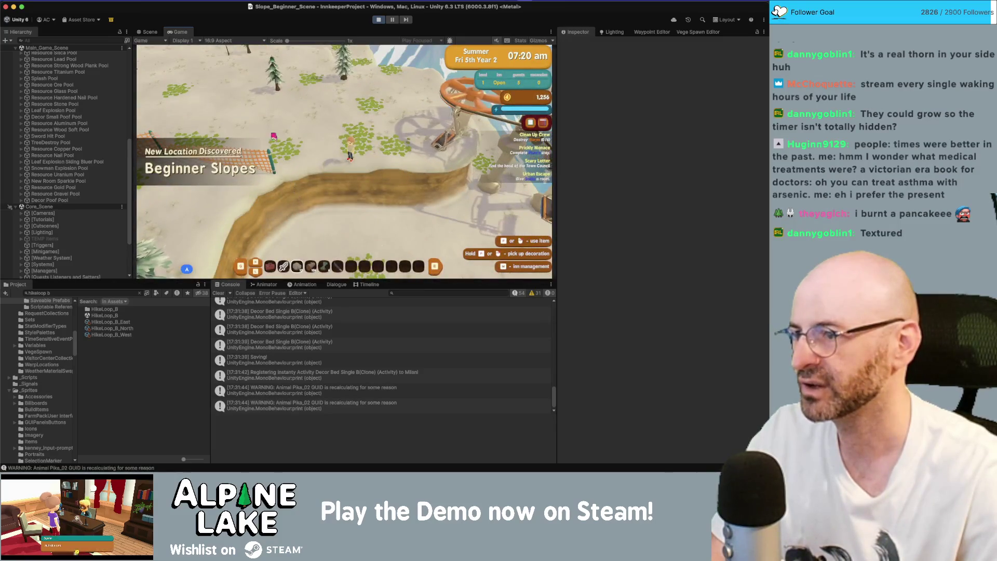
# Walk to the skis, ski the Beginner Course, retry the run, then exit Play mode
pyautogui.press('w')
pyautogui.press('s')
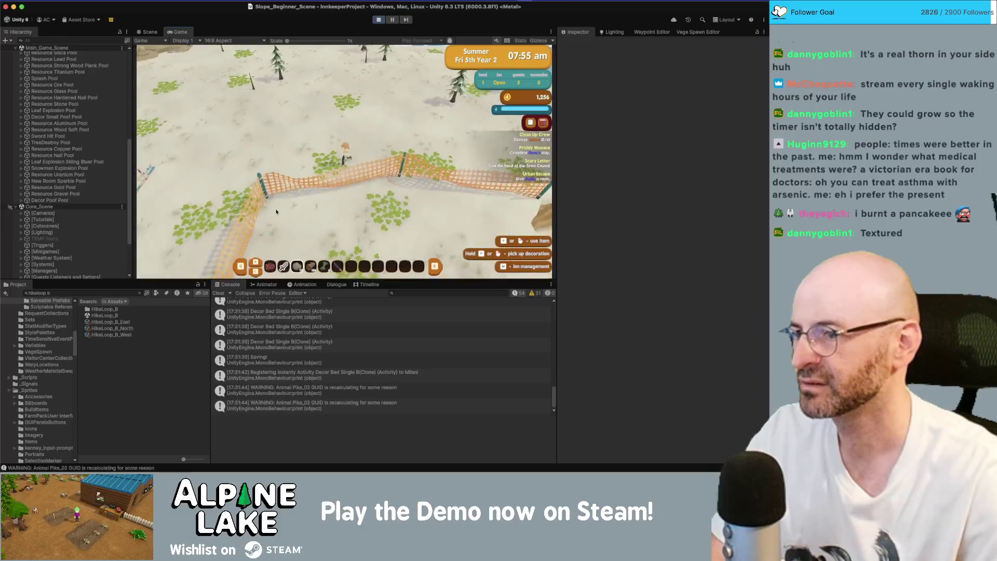
pyautogui.press('a')
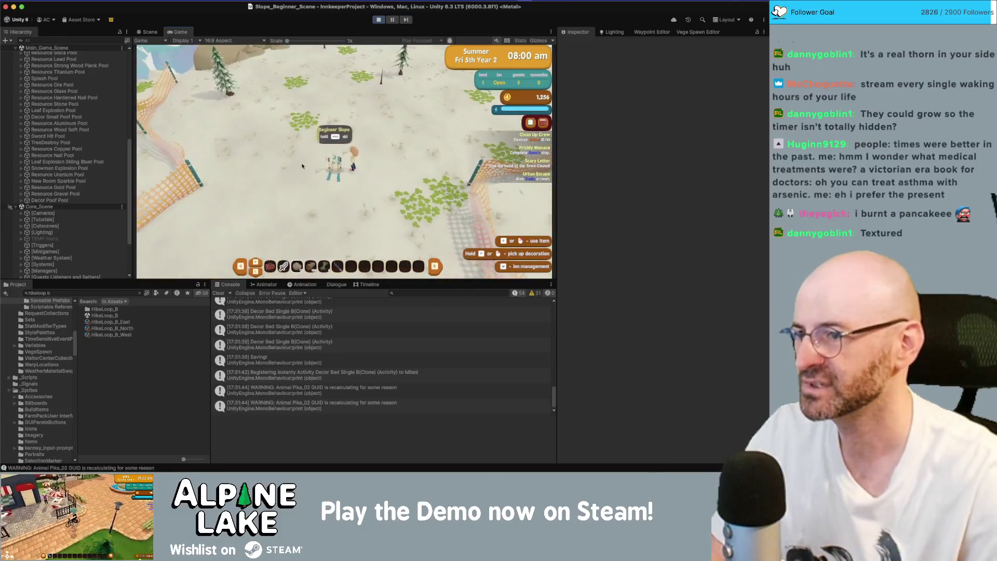
pyautogui.press('space')
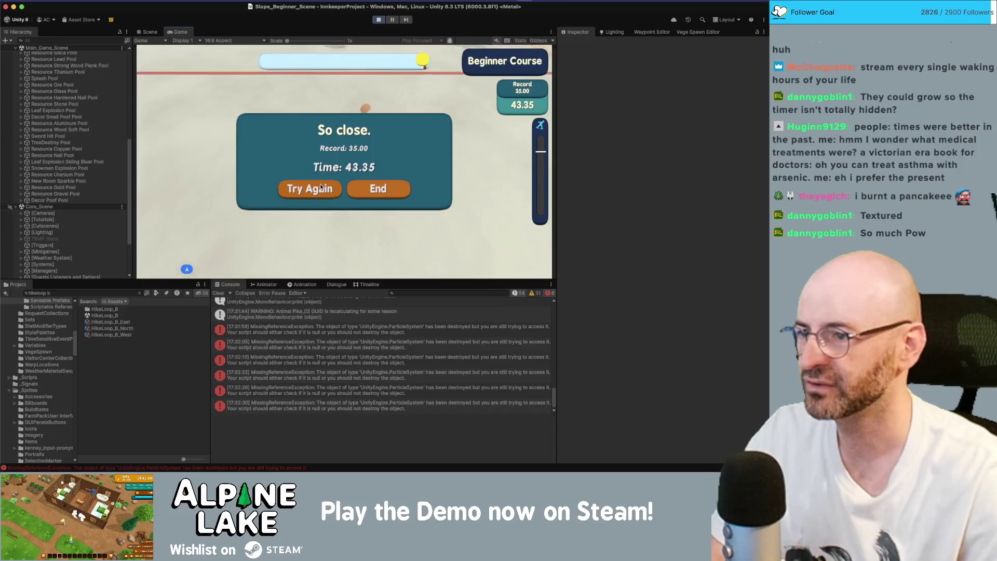
pyautogui.click(320, 188)
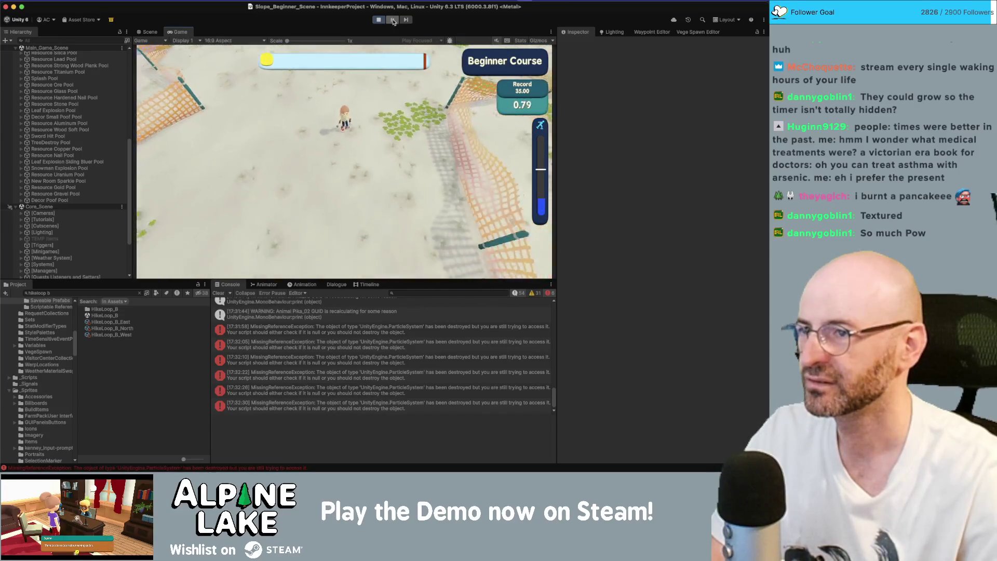
pyautogui.click(377, 20)
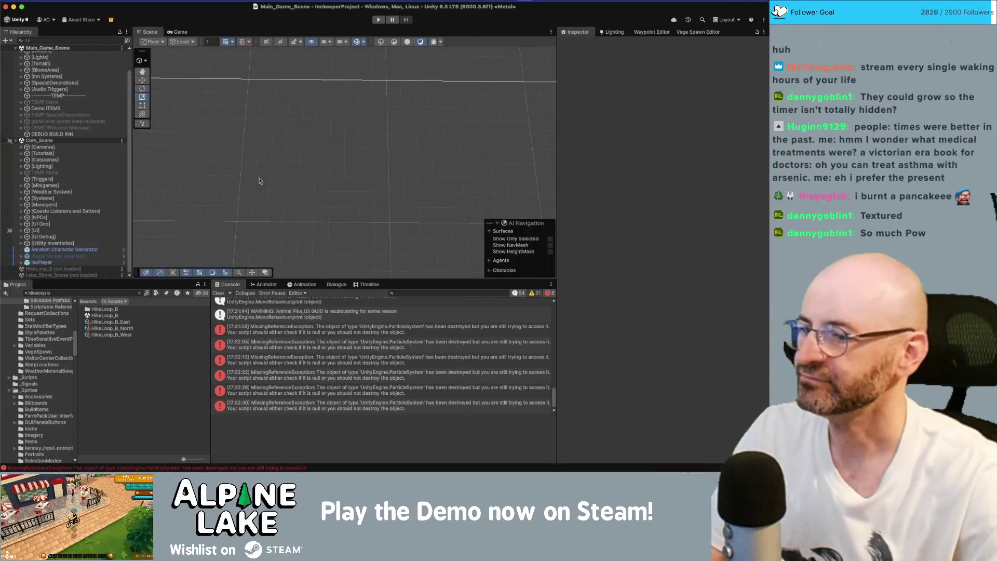
# View the stack trace of the ParticleSystem MissingReferenceException in the Console
pyautogui.click(286, 345)
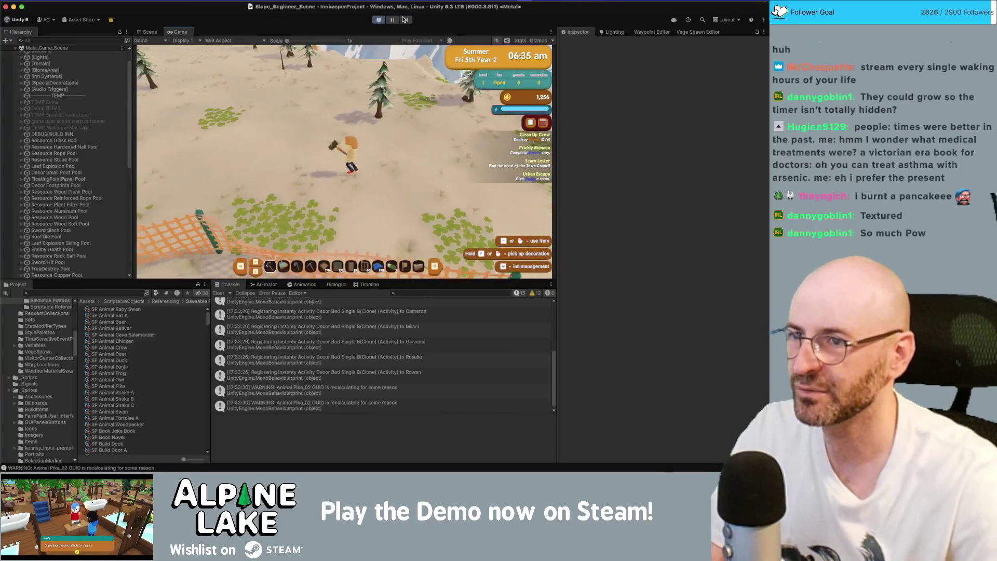
# Turn on the Game view Stats overlay to show rendering statistics
pyautogui.click(520, 40)
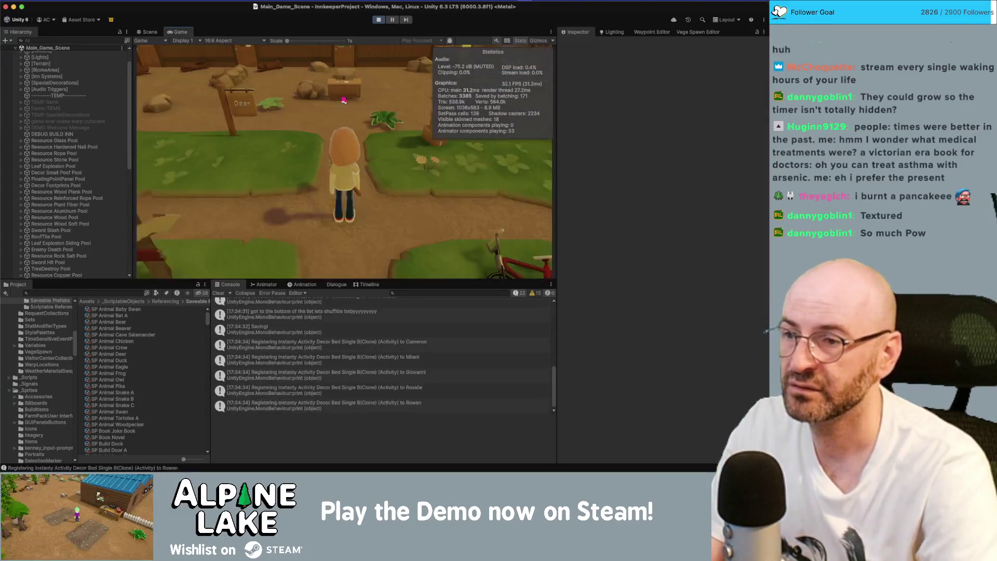
# Walk the character through town and up the snowy slope, then return to the Scene view
pyautogui.press('d')
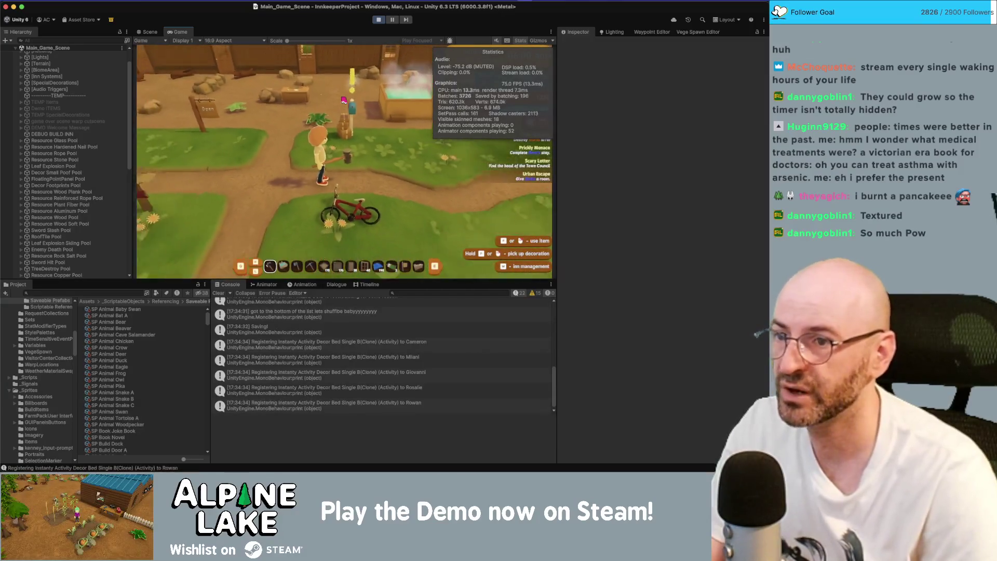
pyautogui.press('d')
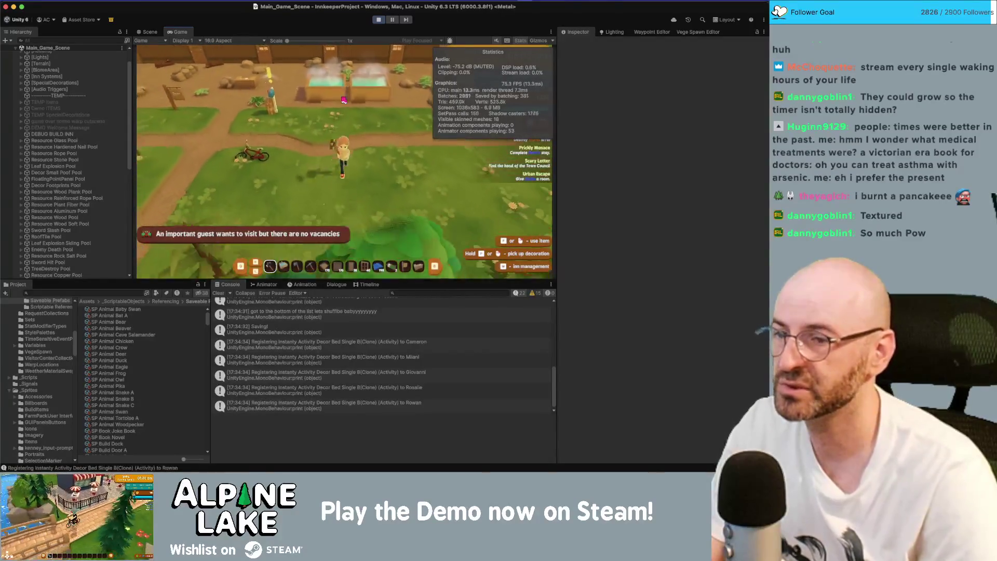
pyautogui.press('s')
pyautogui.press('a')
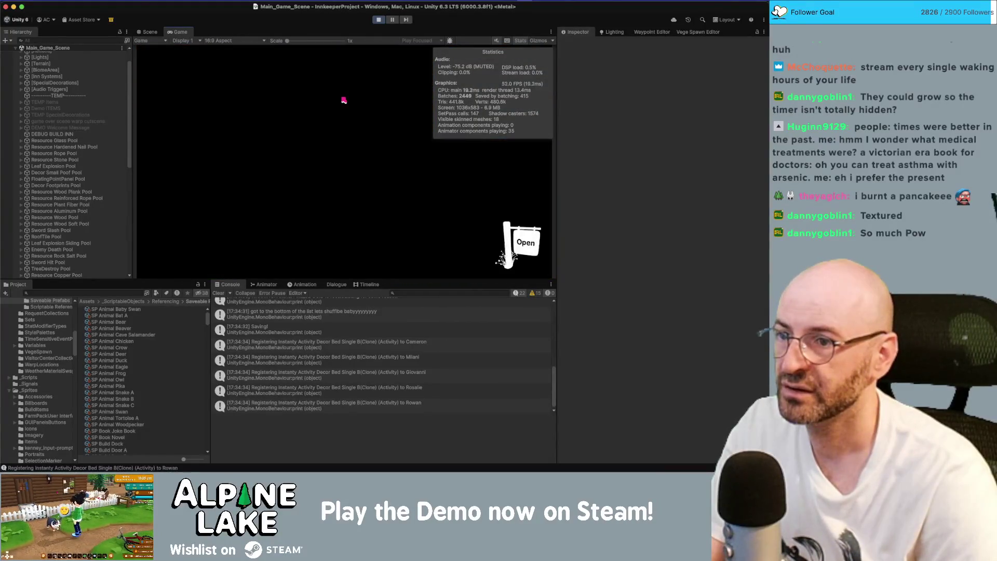
pyautogui.press('w')
pyautogui.press('w')
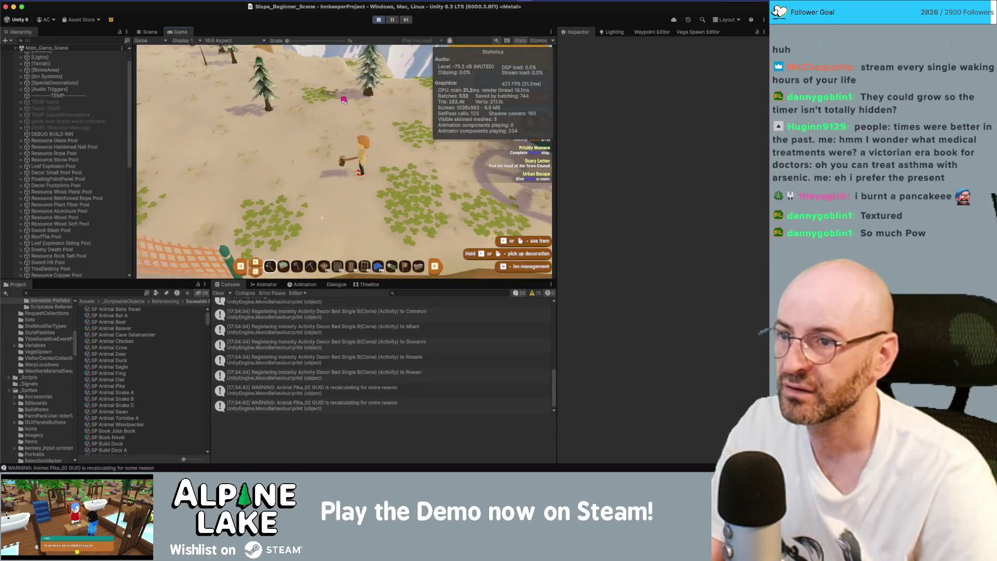
pyautogui.press('w')
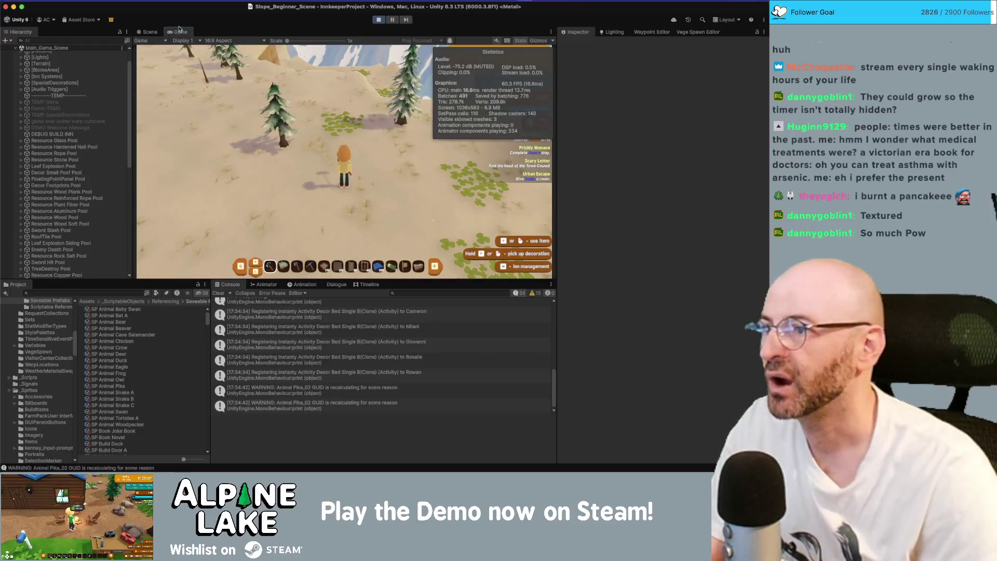
pyautogui.click(305, 66)
pyautogui.click(150, 32)
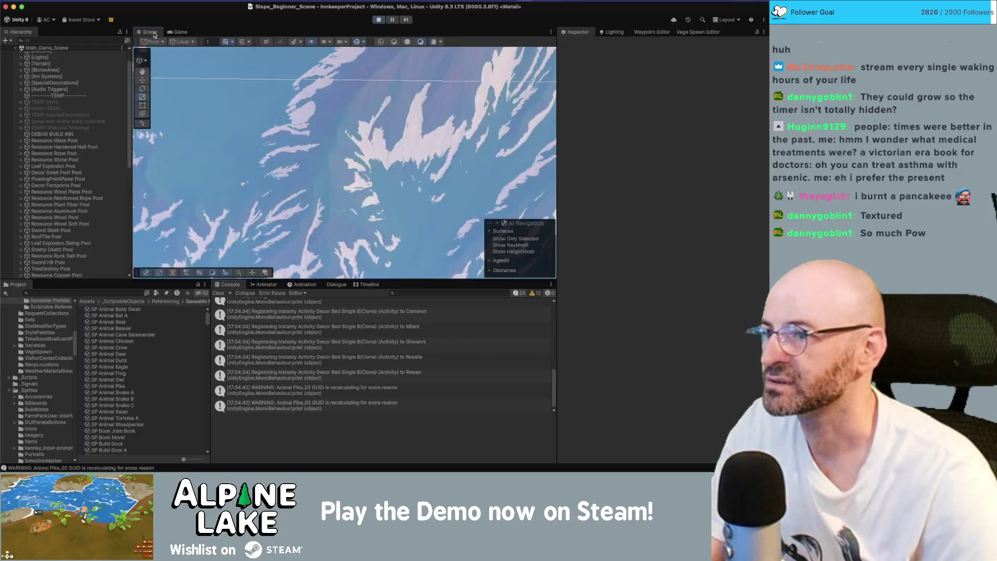
# Frame and orbit over the slope terrain, then select the QTEs and Innkeep Dialogue UI objects
pyautogui.press('f')
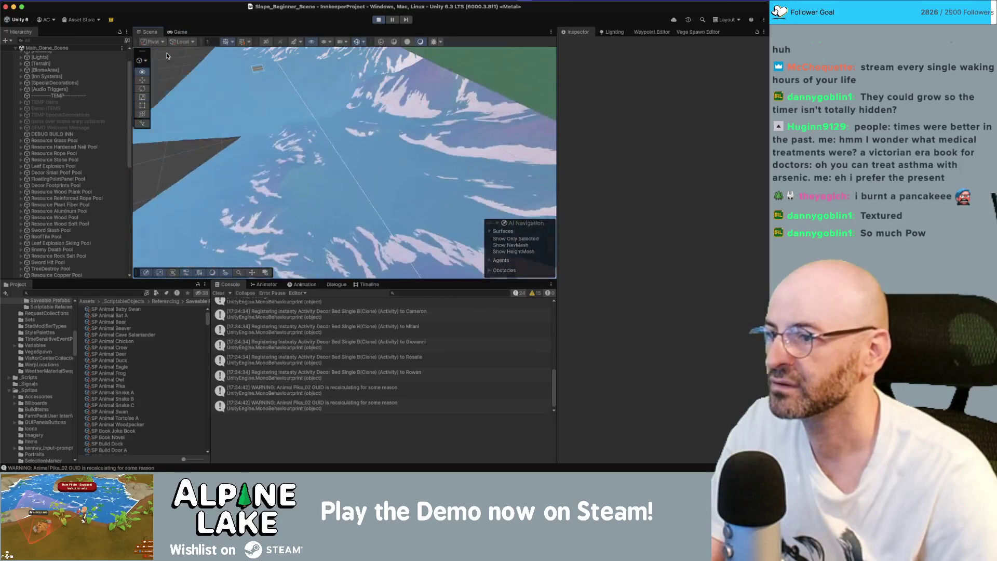
pyautogui.moveTo(94, 26); pyautogui.dragTo(237, 63)
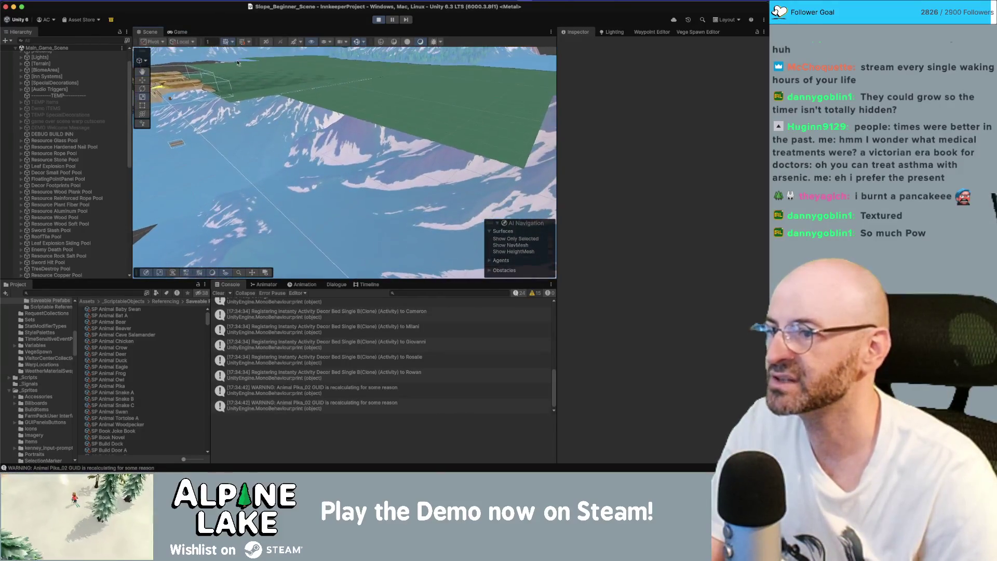
pyautogui.click(322, 165)
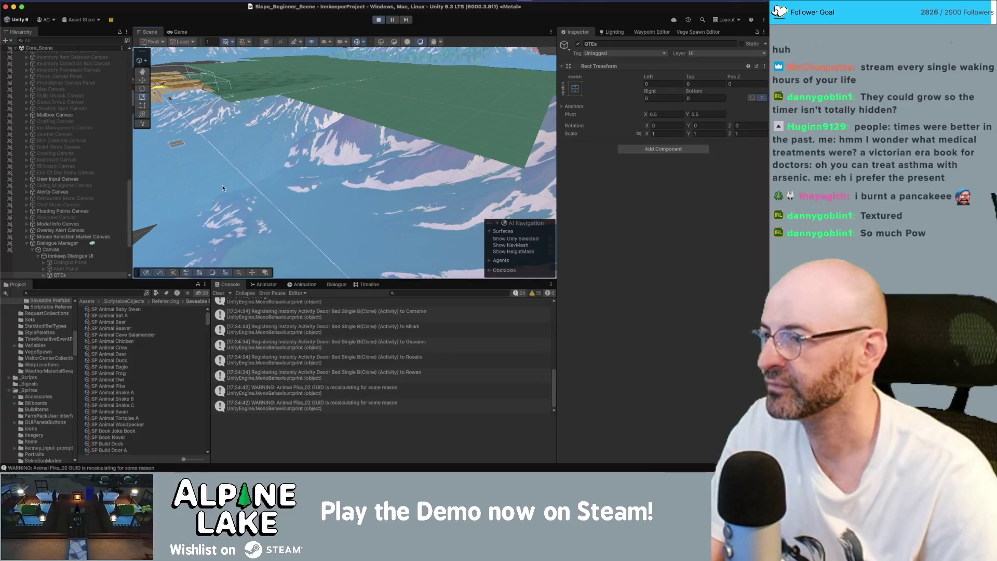
pyautogui.click(256, 173)
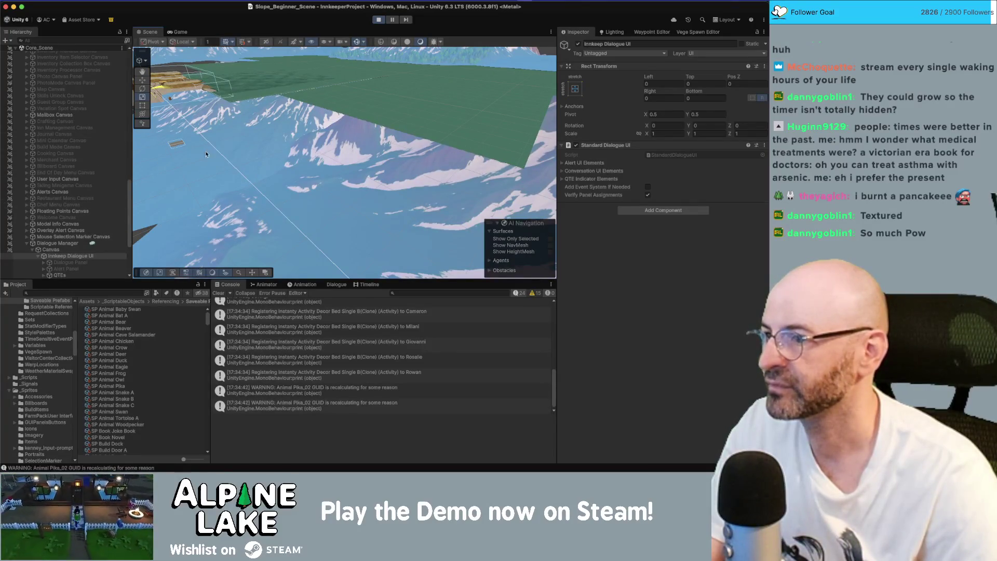
# Collapse Dialogue Manager in the Hierarchy and open the Layers visibility dropdown
pyautogui.scroll(-5, 54, 196)
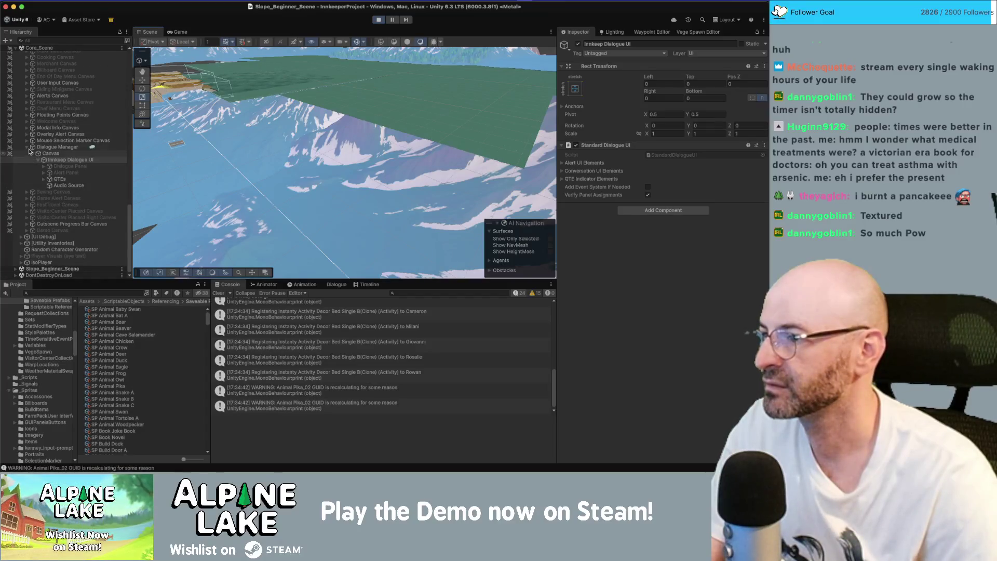
pyautogui.click(28, 147)
pyautogui.scroll(10, 28, 154)
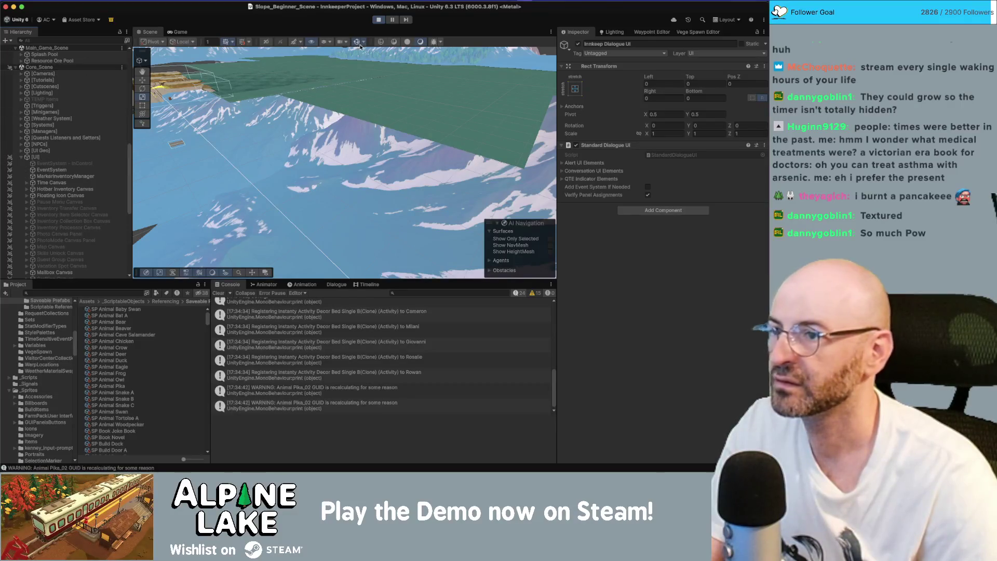
pyautogui.click(329, 42)
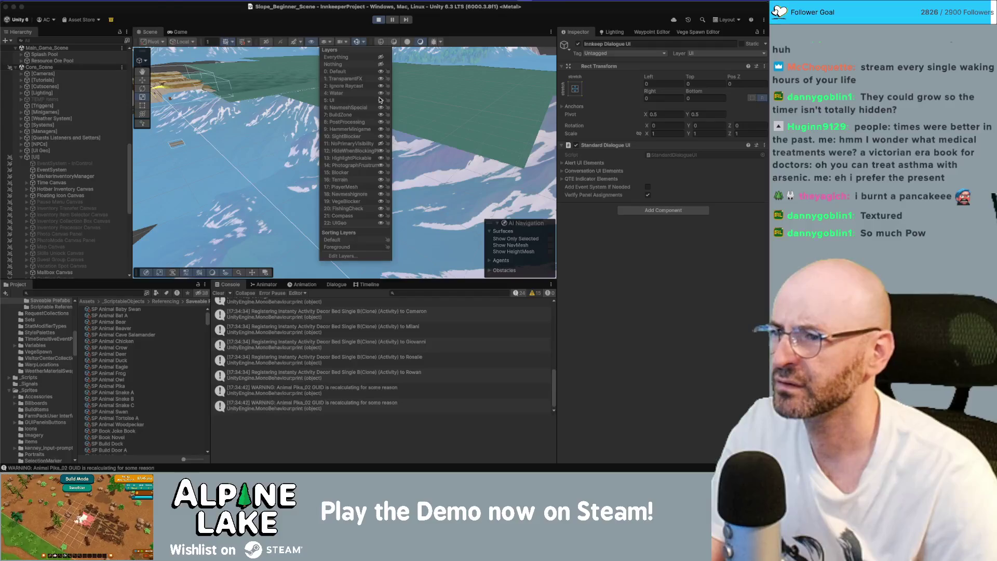
# Select Mountain_2 (3) through Mountain_2 (3)_03 and deactivate all four in the Inspector
pyautogui.click(316, 151)
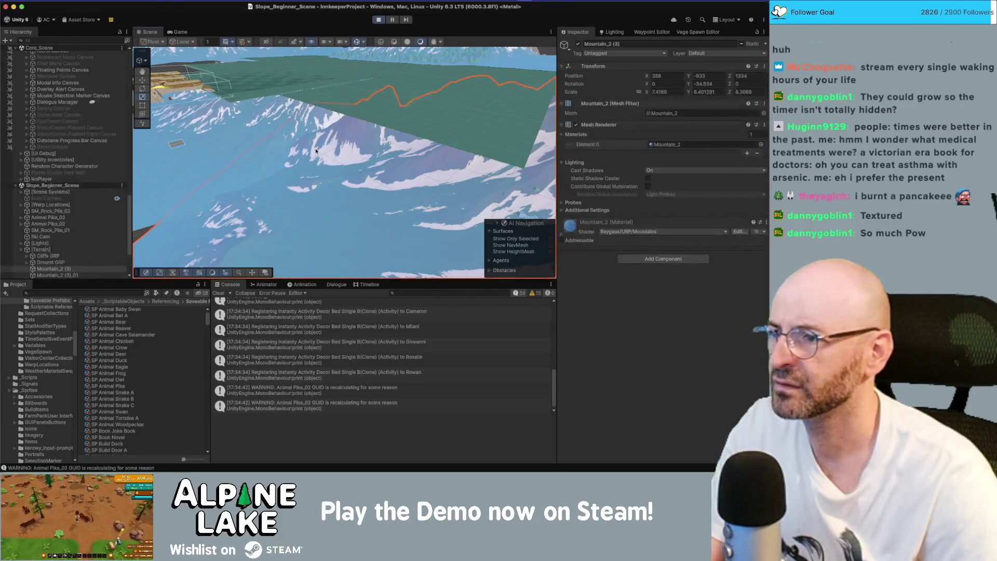
pyautogui.scroll(-3, 54, 256)
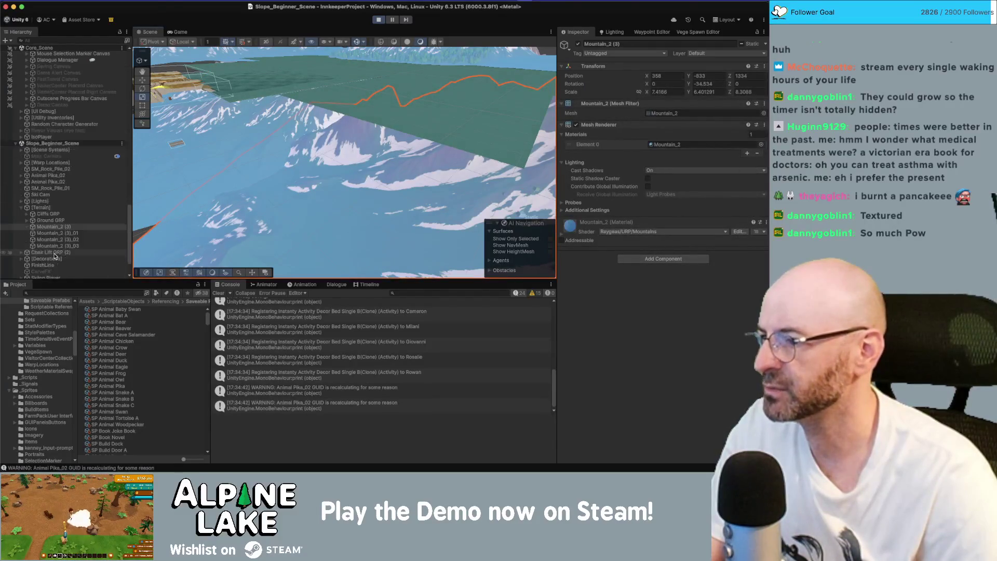
pyautogui.click(55, 244)
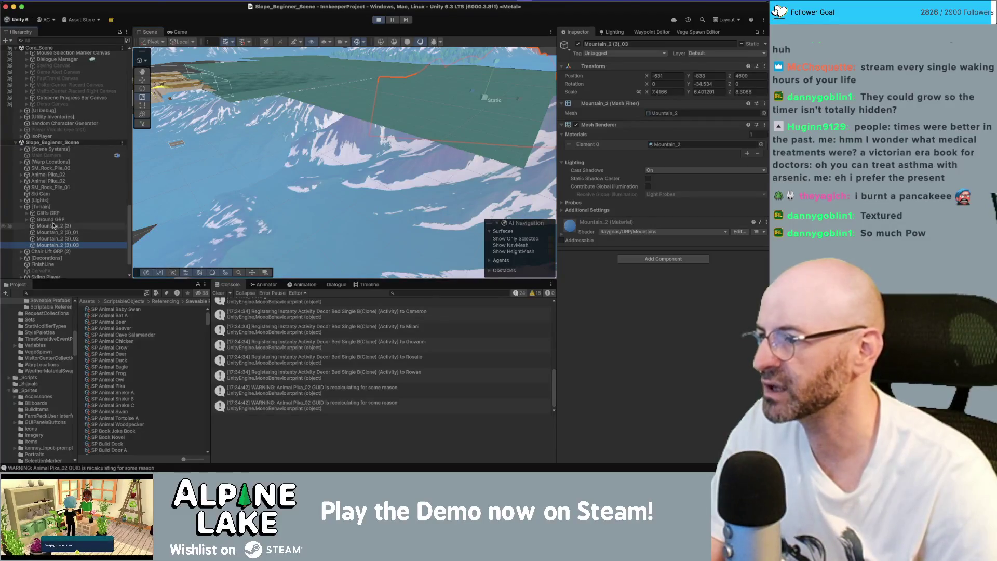
pyautogui.keyDown('shift'); pyautogui.click(54, 227); pyautogui.keyUp('shift')
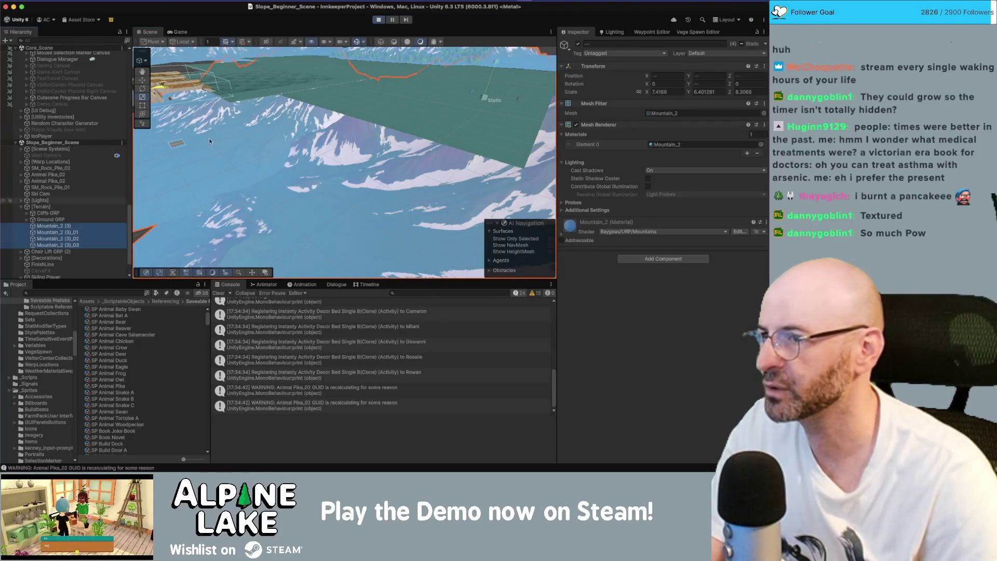
pyautogui.click(579, 46)
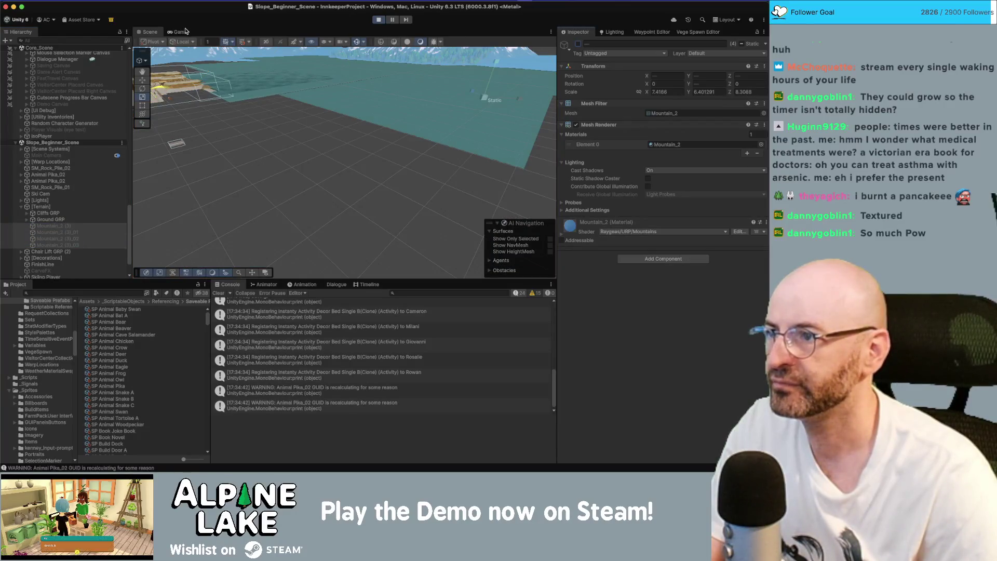
# Reactivate the four Mountain_2 objects while the game runs
pyautogui.click(182, 32)
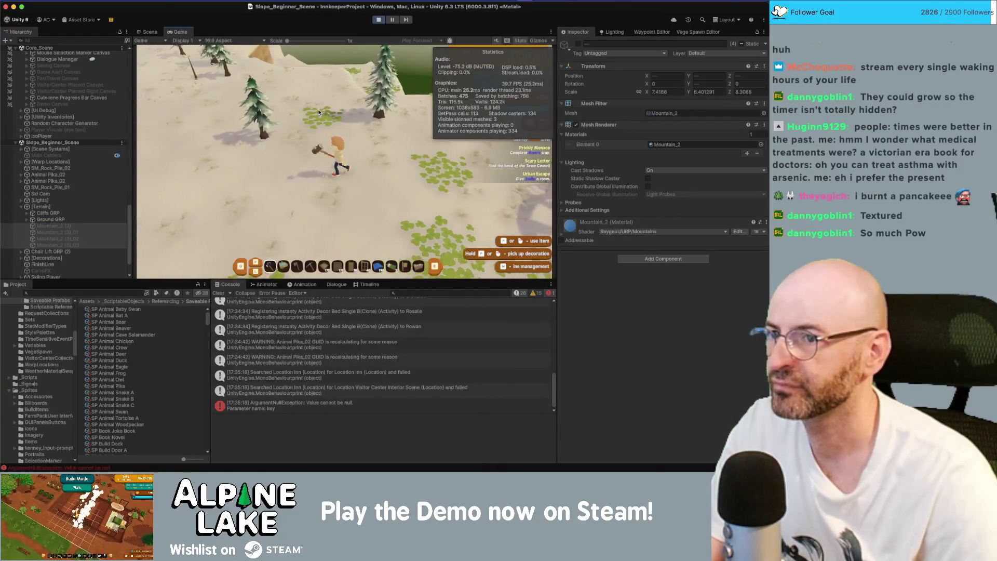
pyautogui.click(579, 46)
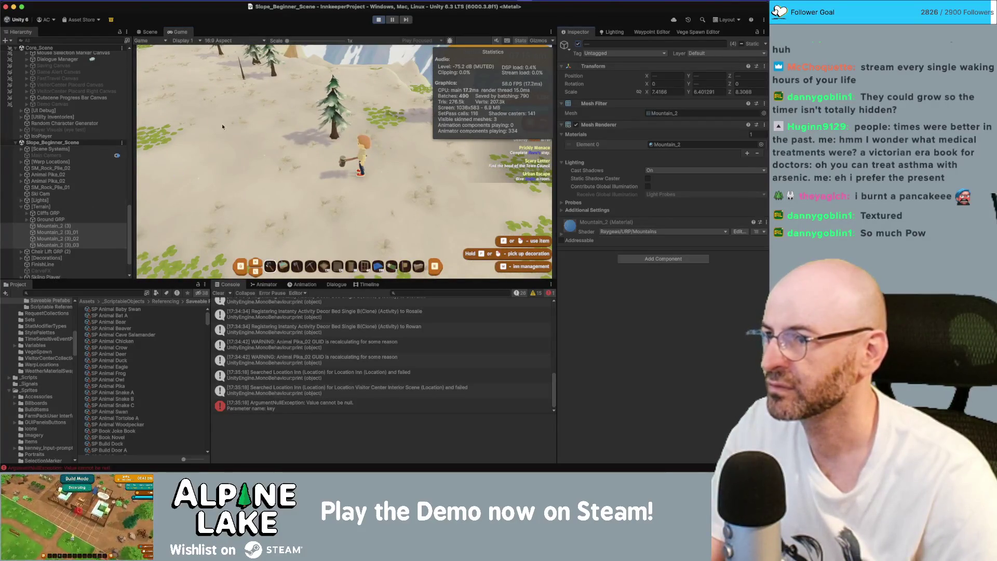
pyautogui.click(150, 33)
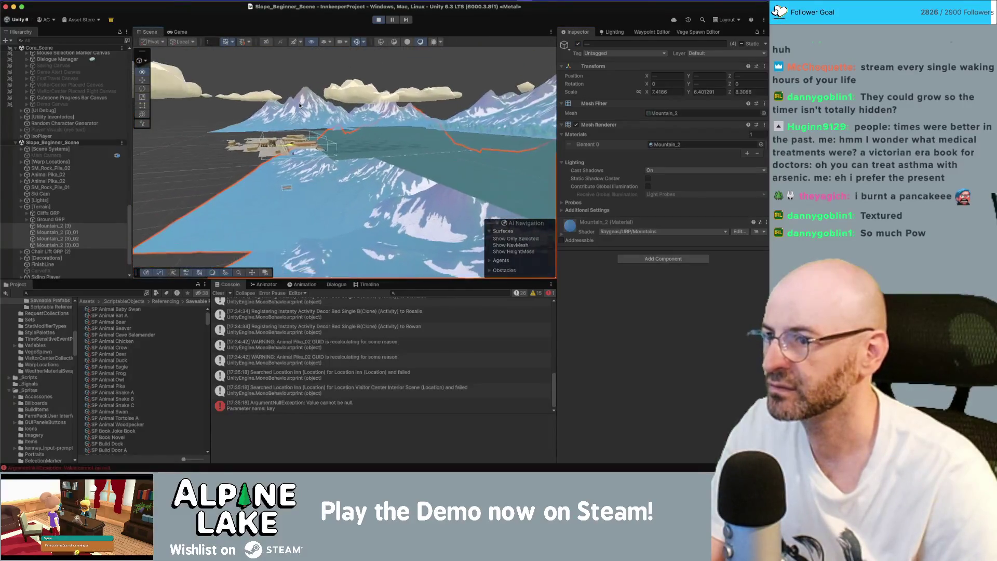
# Inspect the Cameron character and the 16m_Grass (1)_06 tile, then overlook the snowy slope
pyautogui.click(298, 150)
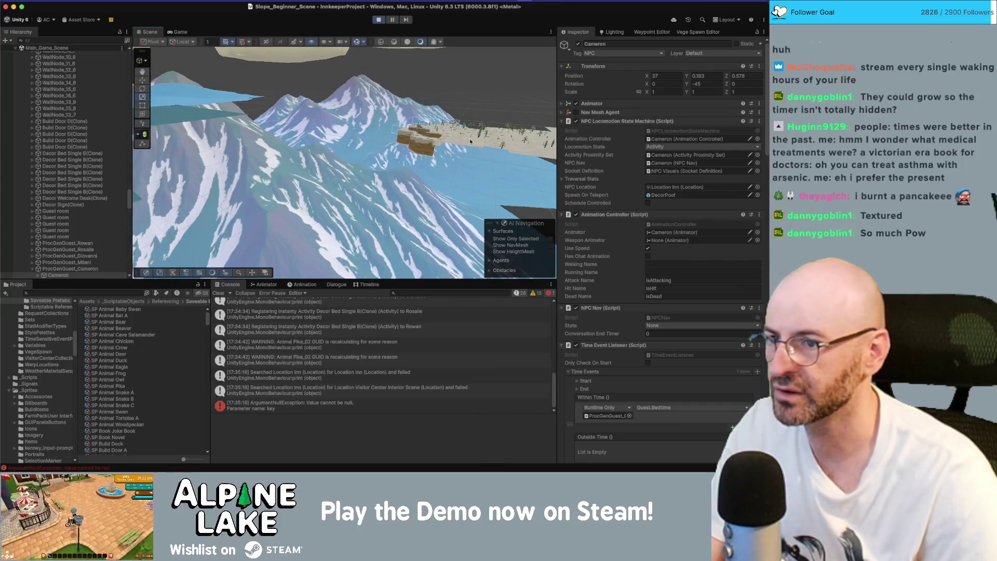
pyautogui.click(470, 141)
pyautogui.press('w')
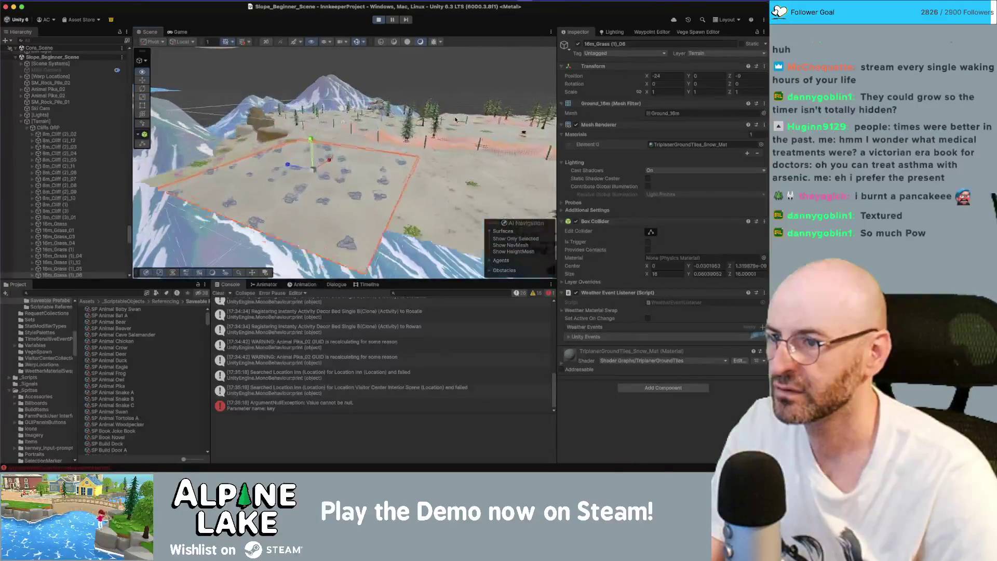
pyautogui.moveTo(534, 145)
pyautogui.mouseDown()
pyautogui.moveTo(374, 157)
pyautogui.moveTo(371, 175)
pyautogui.moveTo(251, 68)
pyautogui.mouseUp()
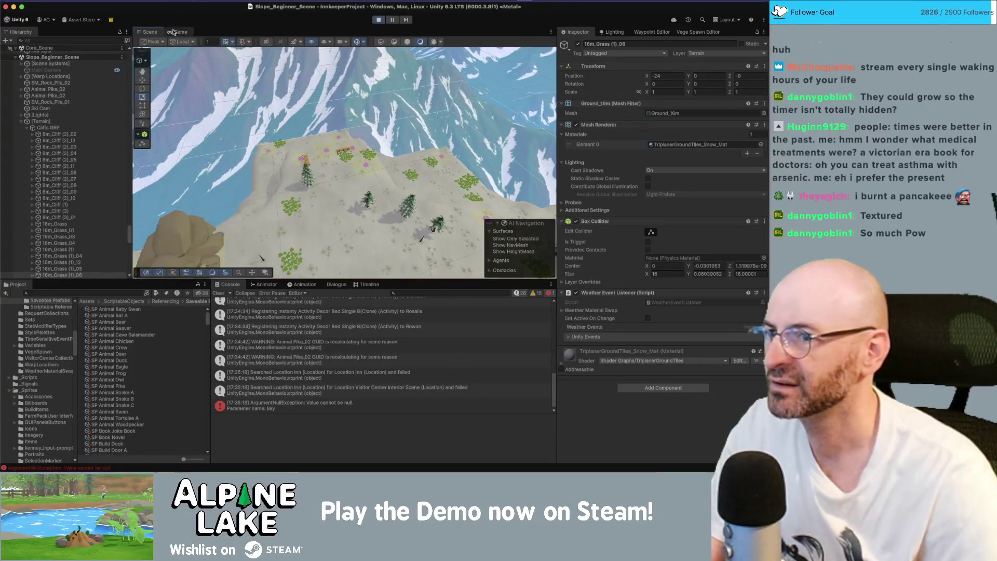
# Walk the character down and across the snowy slope while watching frame statistics
pyautogui.click(175, 32)
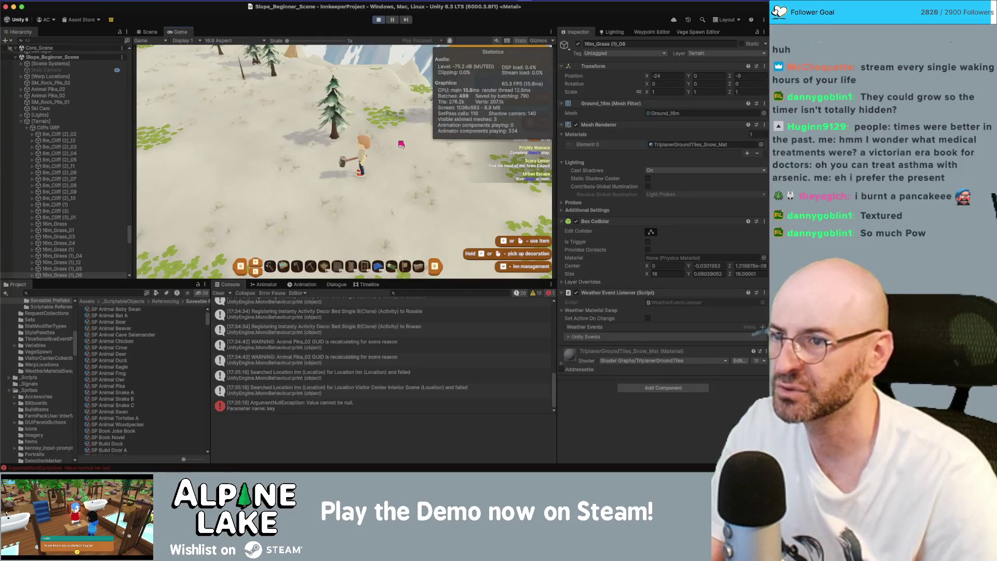
pyautogui.press('s')
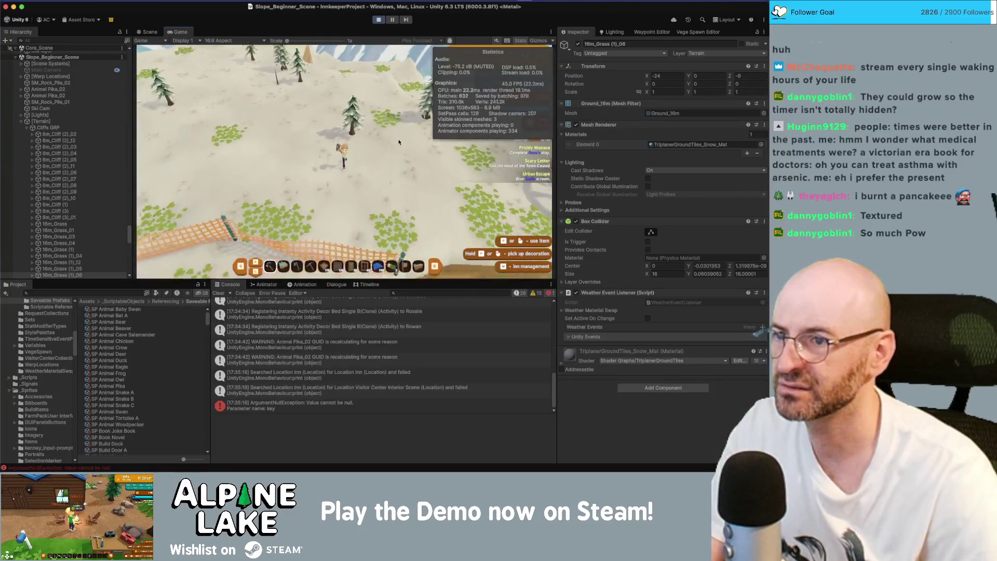
pyautogui.press('a')
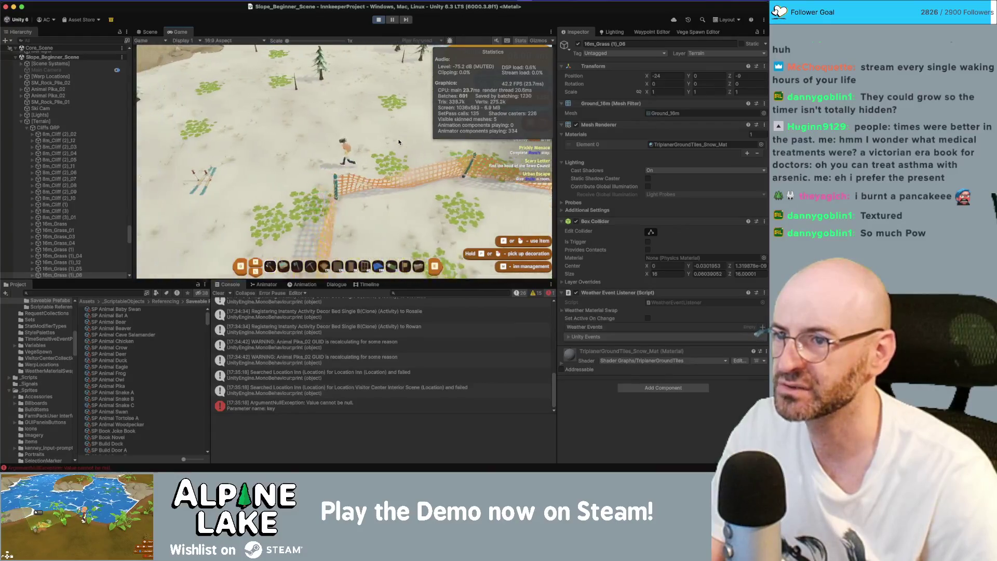
pyautogui.press('s')
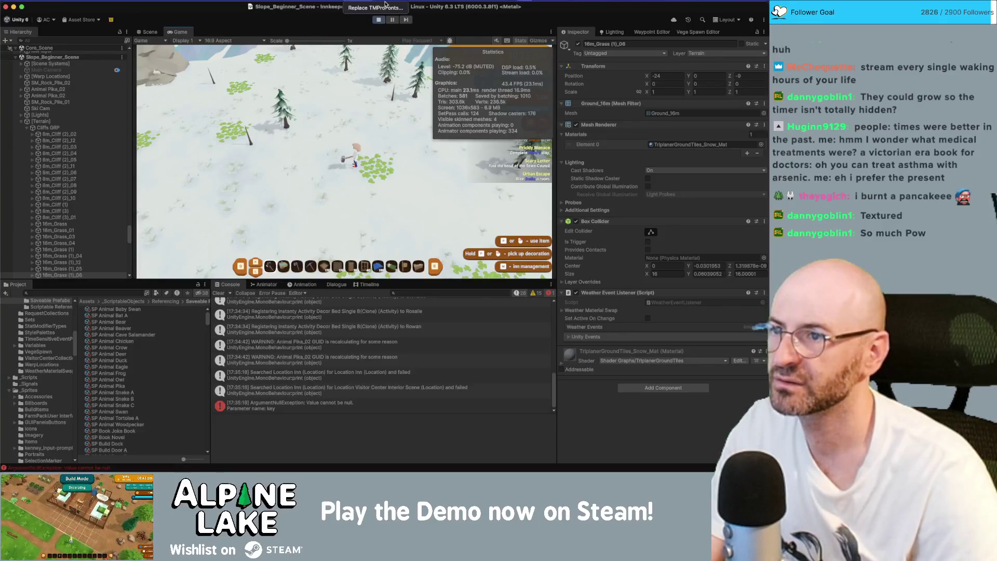
# Read the ArgumentNullException 'Value cannot be null' stack trace in the Console
pyautogui.click(382, 4)
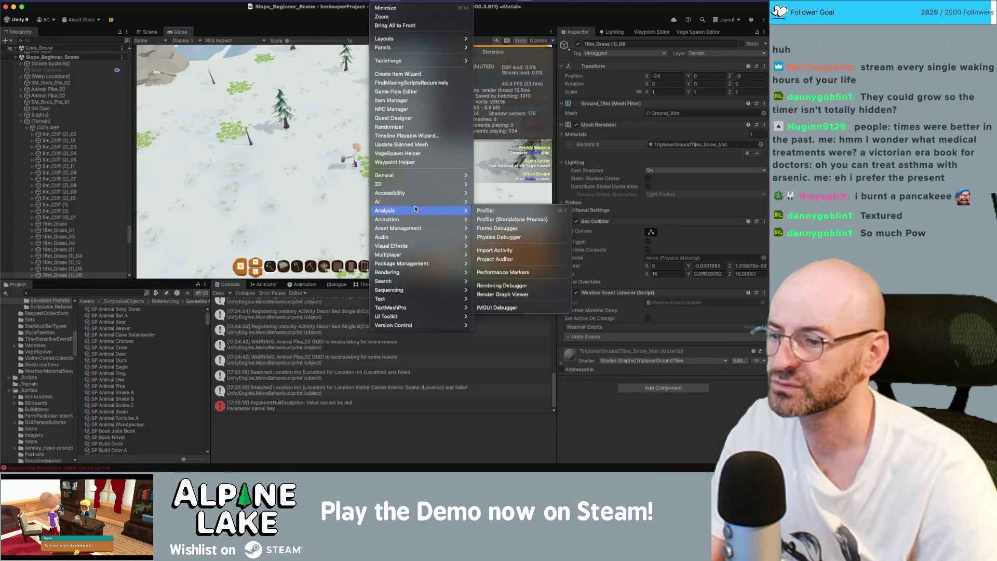
pyautogui.click(319, 396)
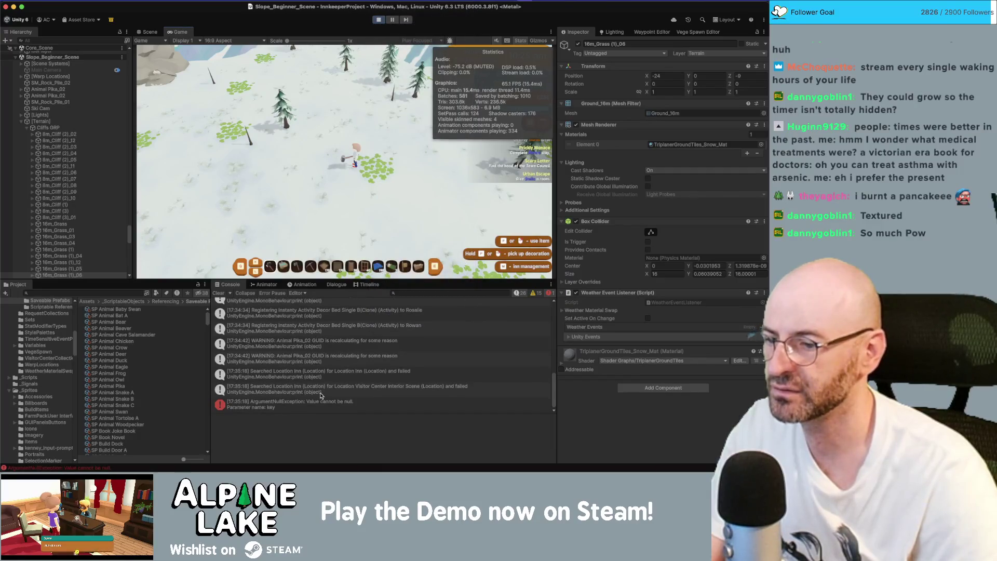
pyautogui.click(308, 403)
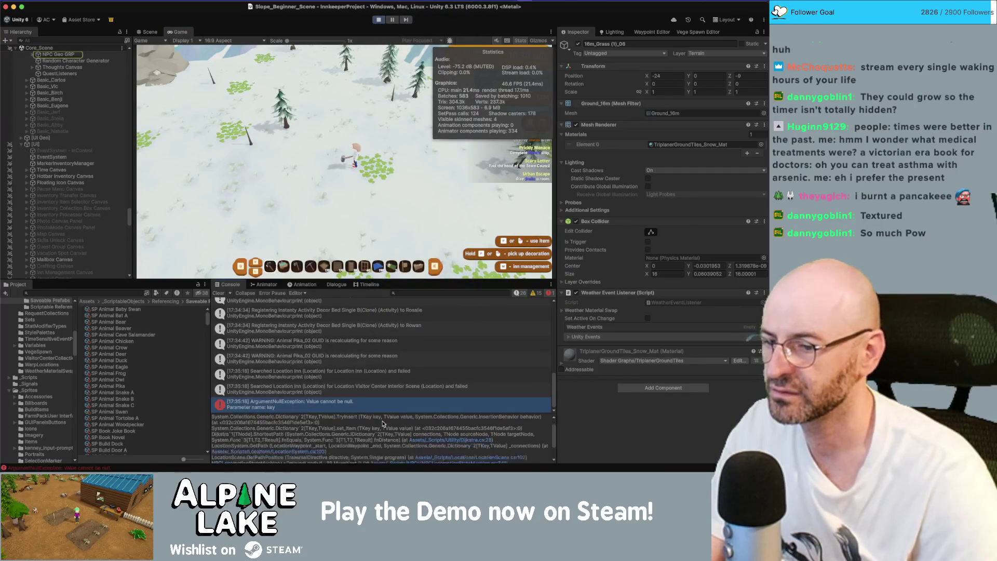
pyautogui.scroll(-1, 394, 426)
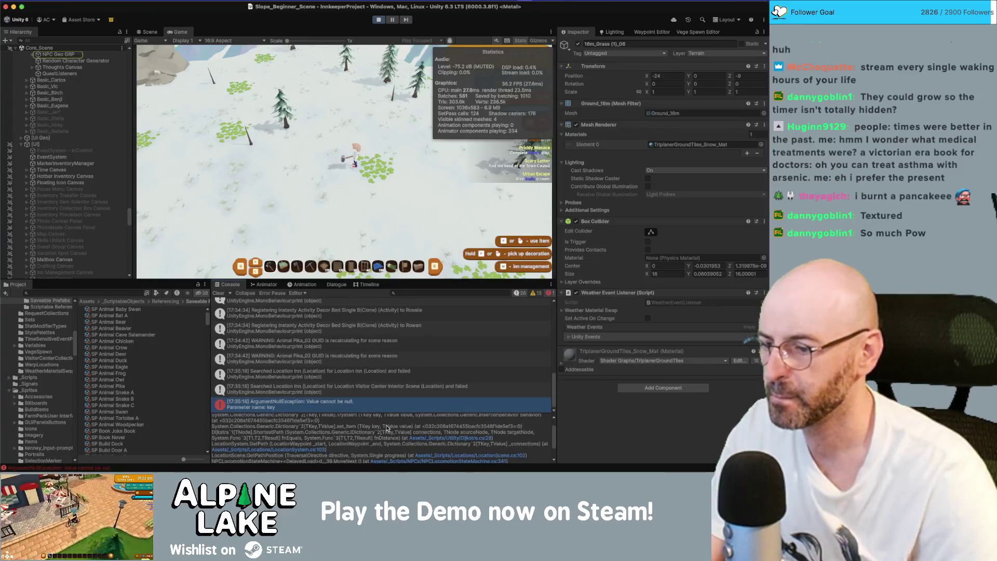
pyautogui.scroll(-3, 386, 429)
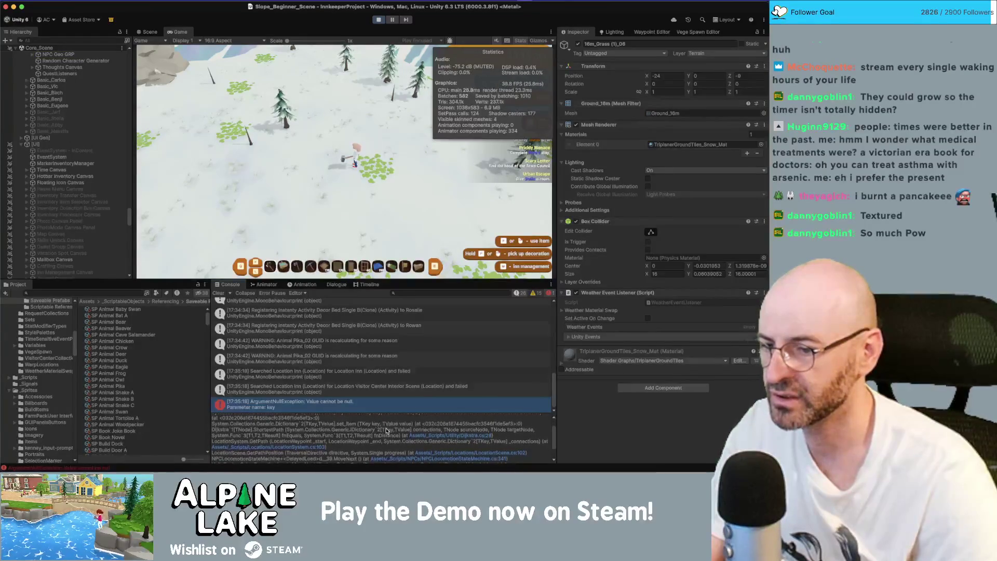
pyautogui.scroll(-2, 386, 430)
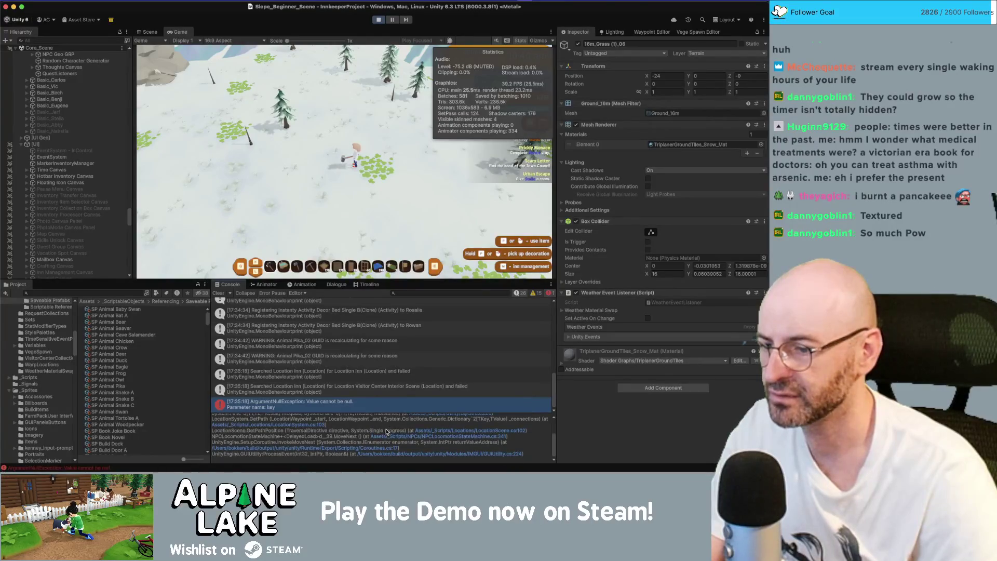
pyautogui.scroll(5, 386, 434)
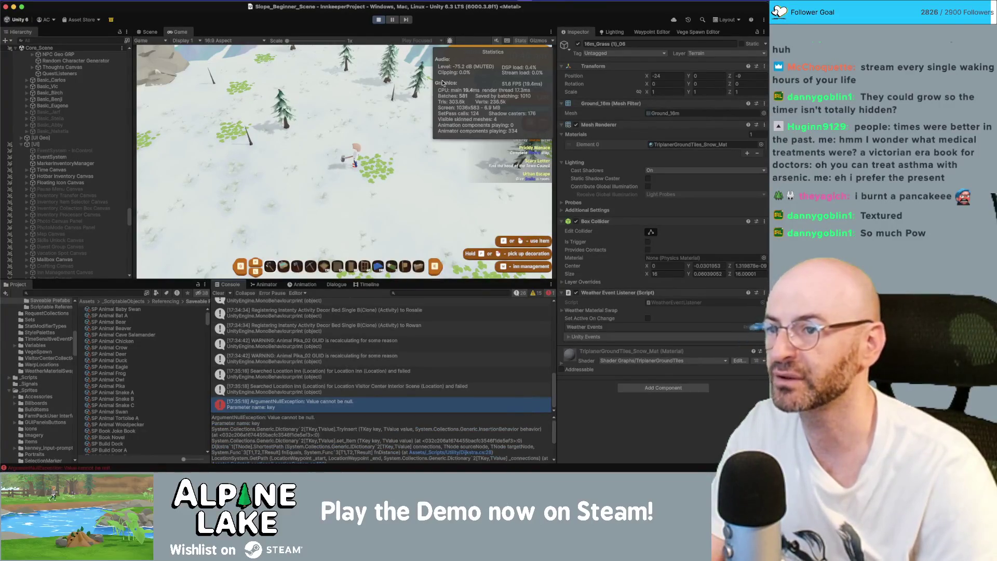
# Walk the player further up the snowy slope and bring up the Window menu
pyautogui.press('w')
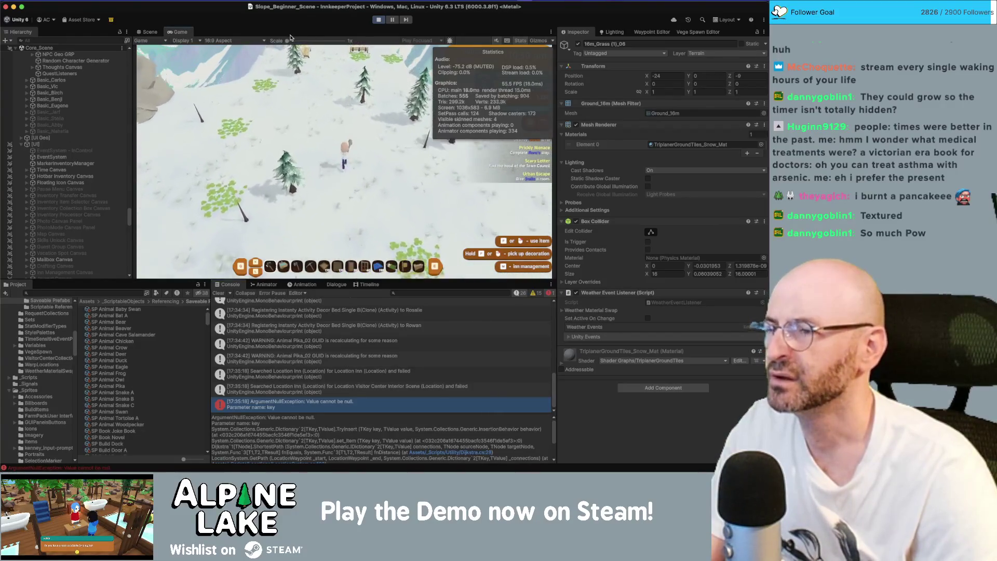
pyautogui.press('w')
pyautogui.click(397, 6)
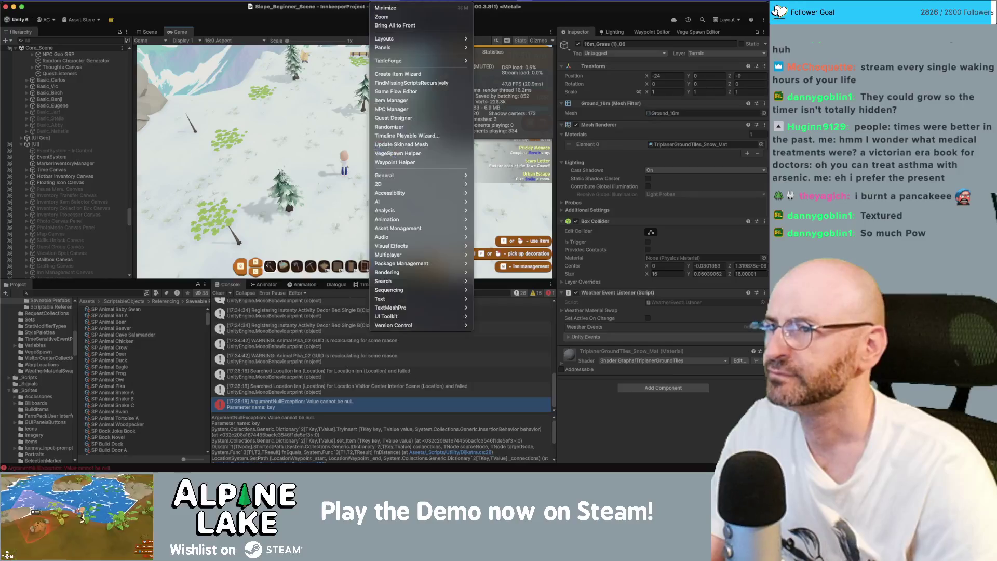
# Open the Profiler, toggle Scripts and Others in CPU Usage, and select a frame (PlayerLoop 72.9%)
pyautogui.moveTo(402, 221)
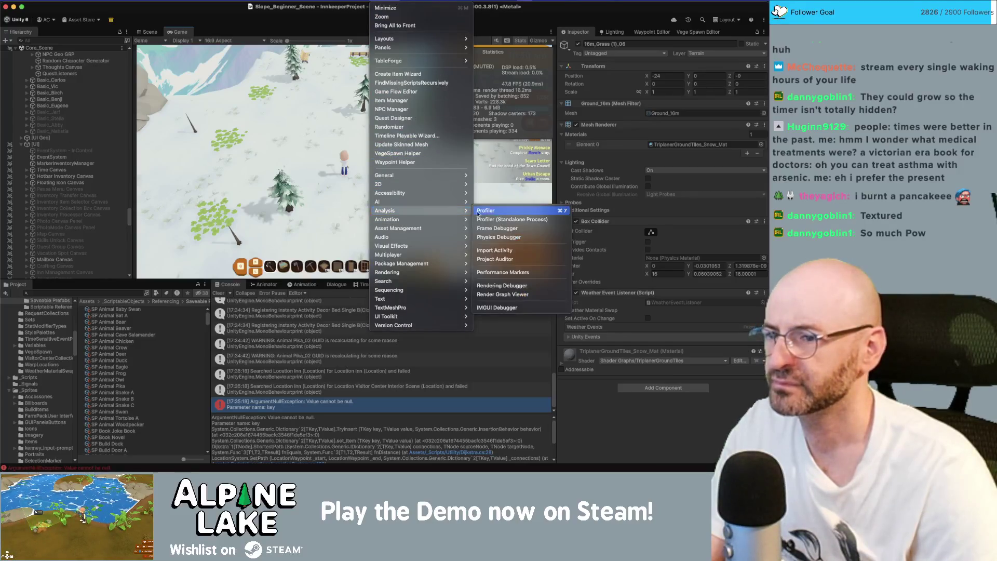
pyautogui.click(488, 214)
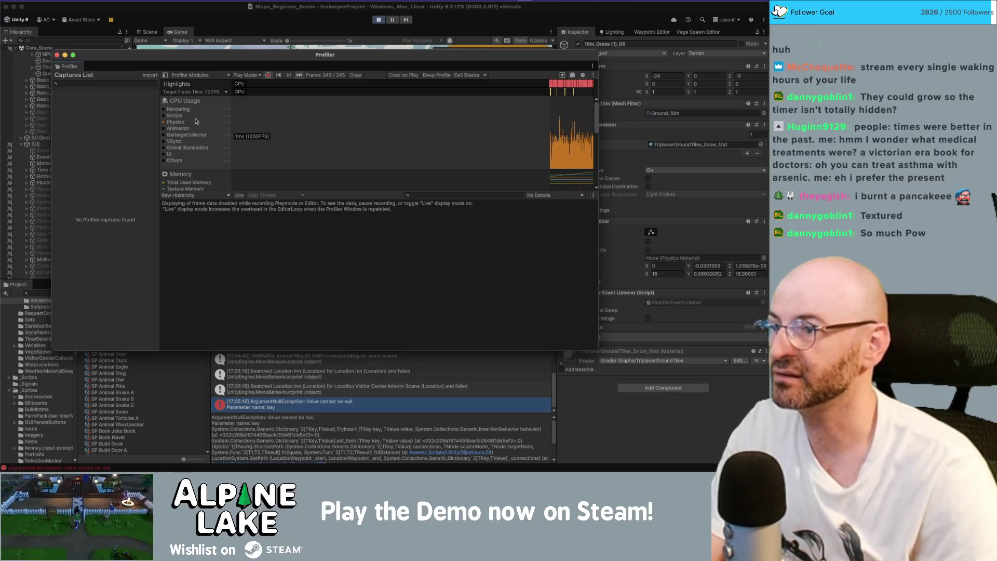
pyautogui.click(164, 116)
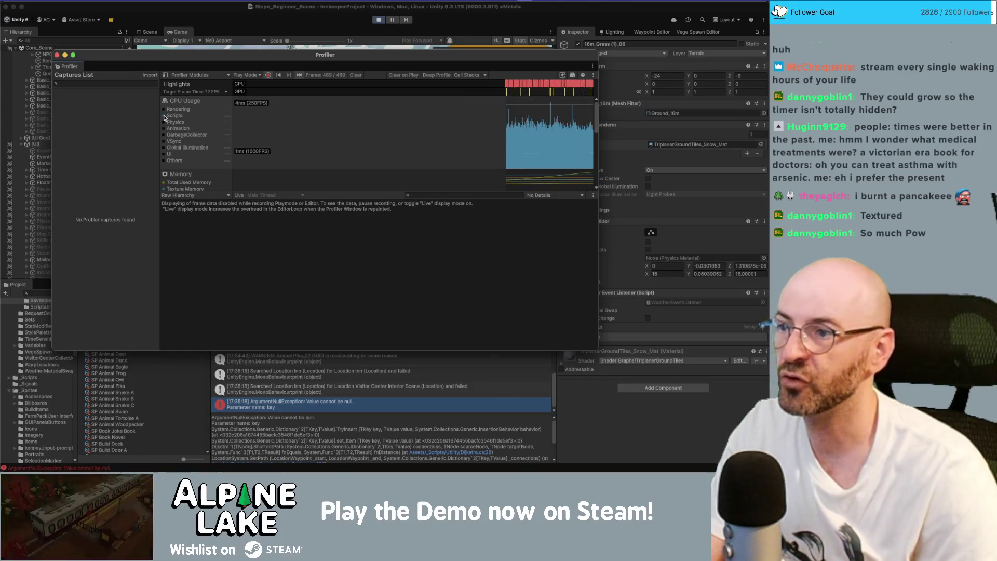
pyautogui.click(165, 115)
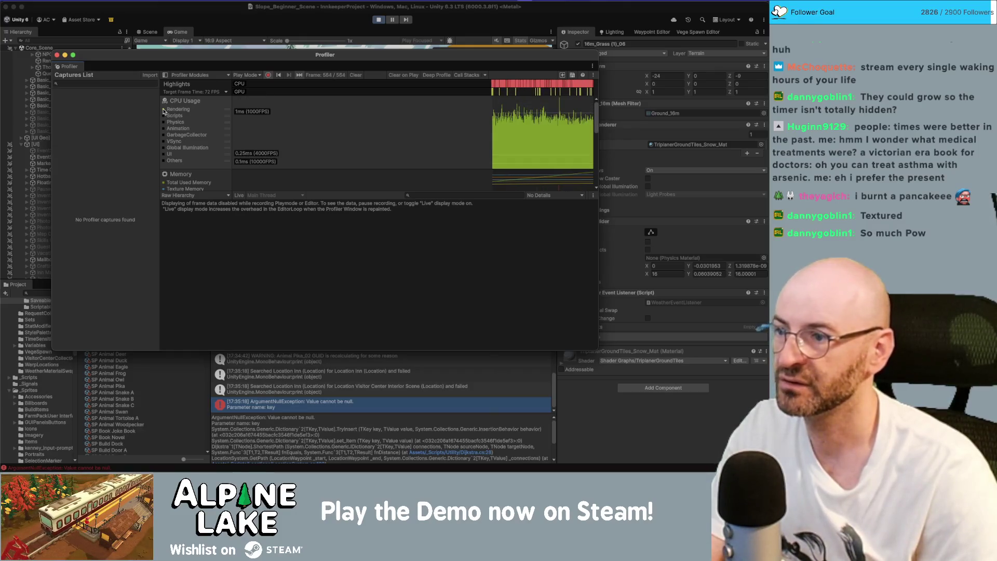
pyautogui.click(164, 162)
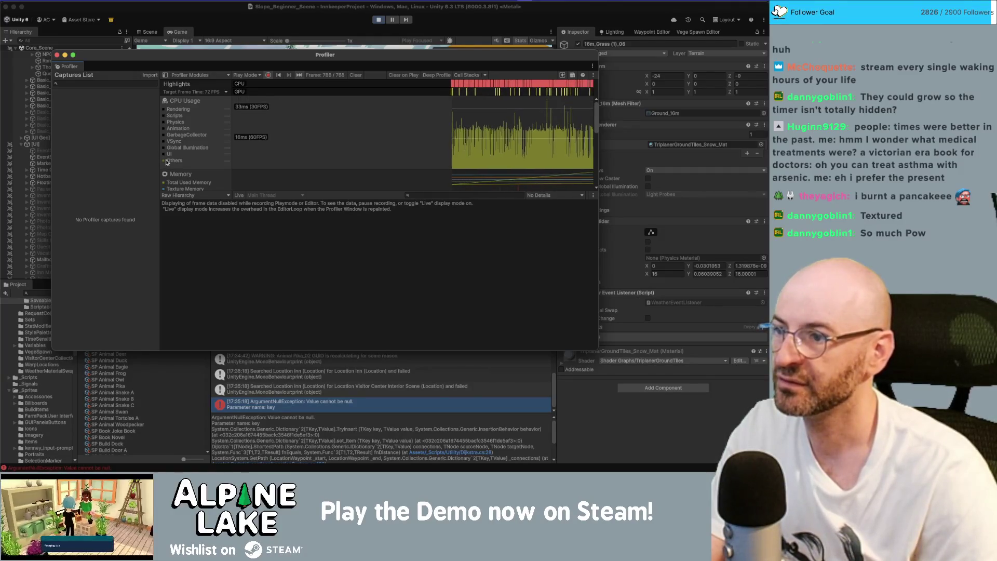
pyautogui.click(465, 158)
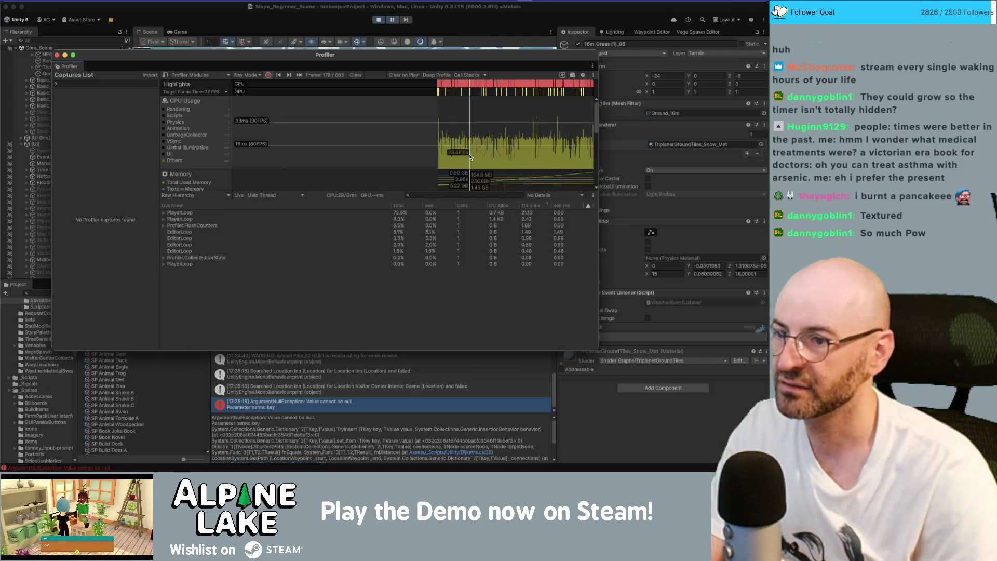
# Scrub the CPU graph to a later frame and toggle the CPU category series to rescale it
pyautogui.moveTo(469, 163); pyautogui.dragTo(544, 160)
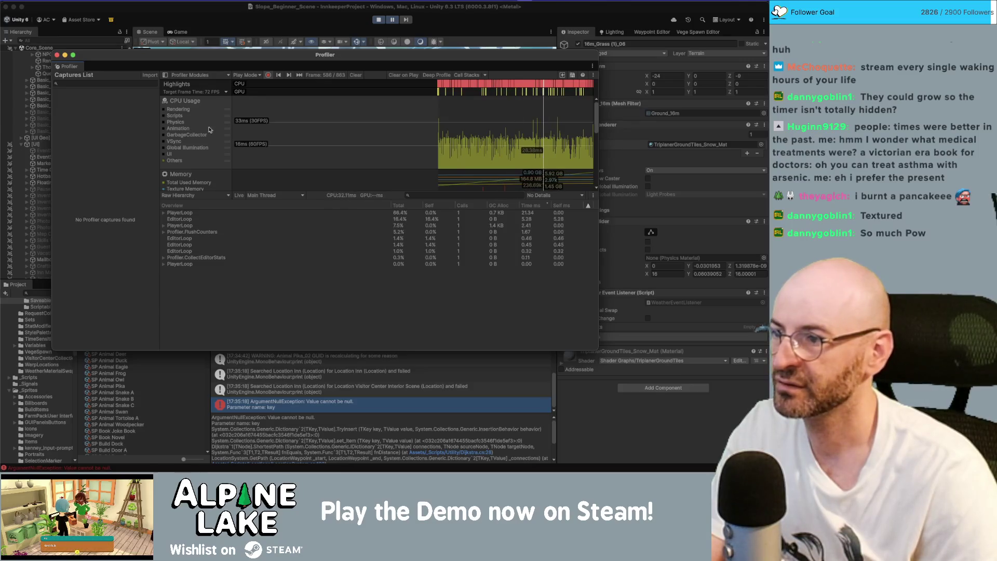
pyautogui.click(167, 154)
pyautogui.click(166, 148)
pyautogui.click(166, 138)
pyautogui.click(165, 143)
pyautogui.click(165, 128)
pyautogui.click(166, 122)
pyautogui.click(165, 115)
pyautogui.click(165, 110)
# Select a spike frame and hide the Rendering, Scripts and Physics series
pyautogui.click(550, 151)
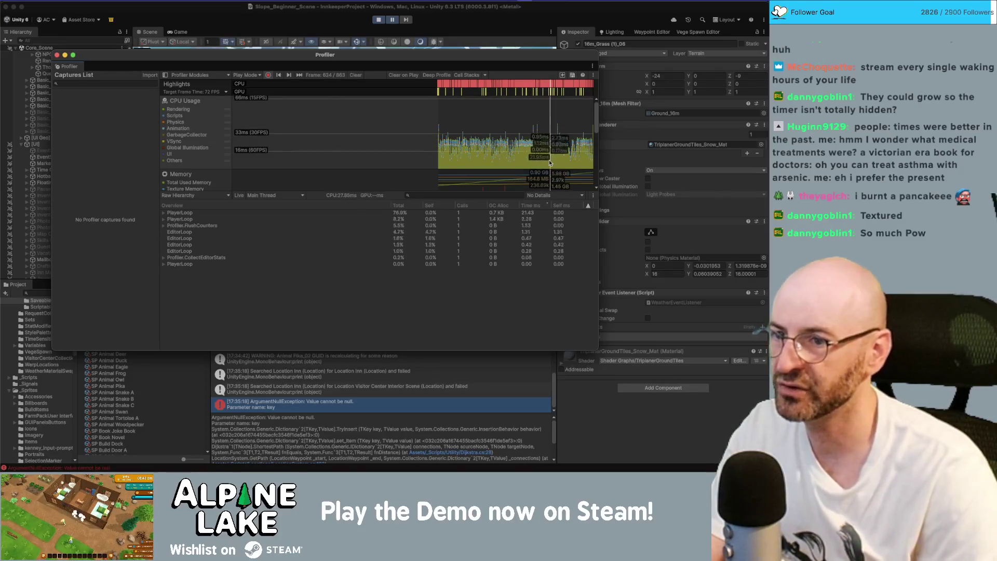
pyautogui.click(164, 148)
pyautogui.click(164, 134)
pyautogui.click(164, 129)
pyautogui.click(164, 122)
pyautogui.click(163, 115)
pyautogui.click(164, 110)
pyautogui.click(164, 122)
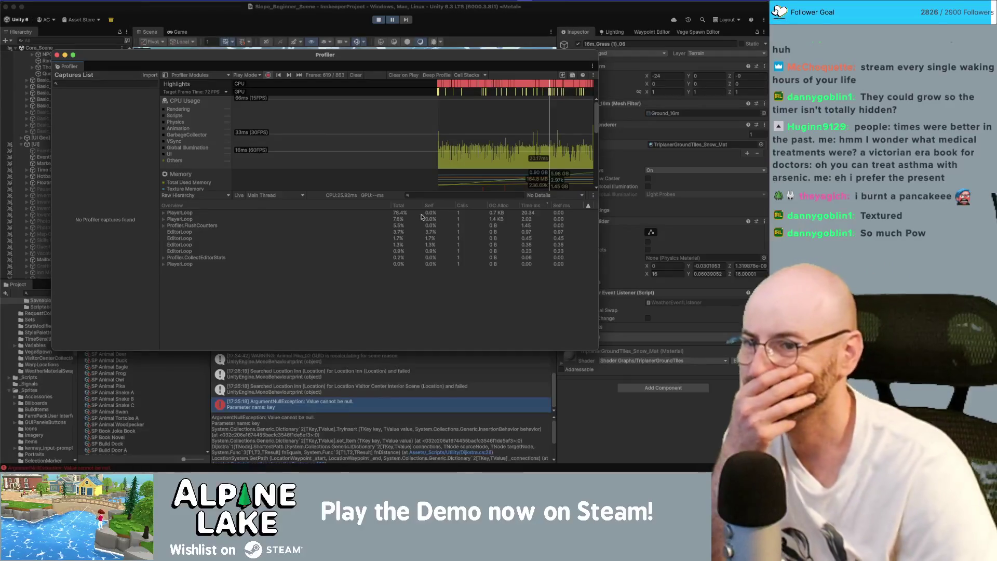
# Expand PlayerLoop > UpdateScene > PreLateUpdate.AIUpdatePostScript > NavMeshManager in the Hierarchy view
pyautogui.click(163, 212)
pyautogui.click(169, 219)
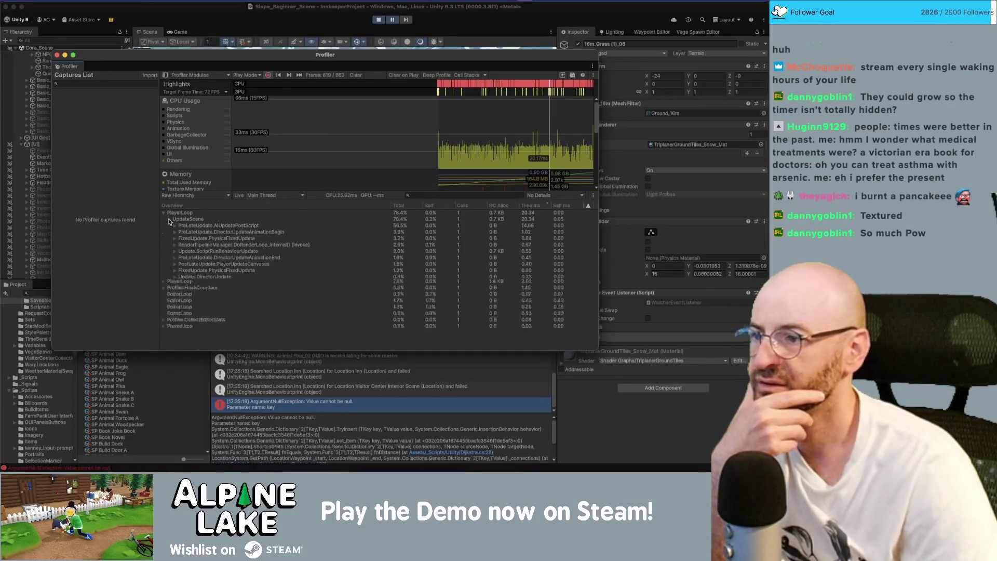
pyautogui.click(430, 232)
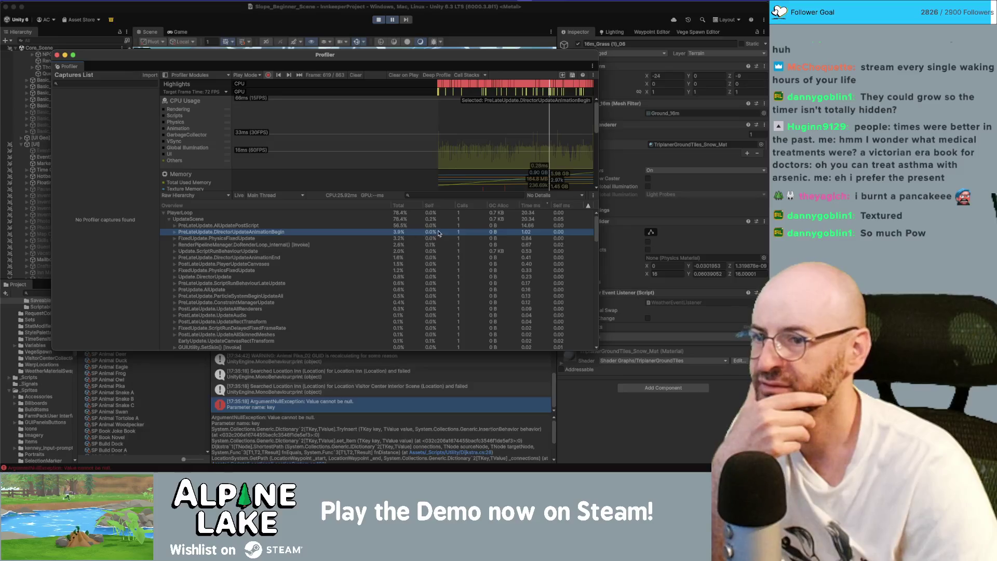
pyautogui.click(434, 226)
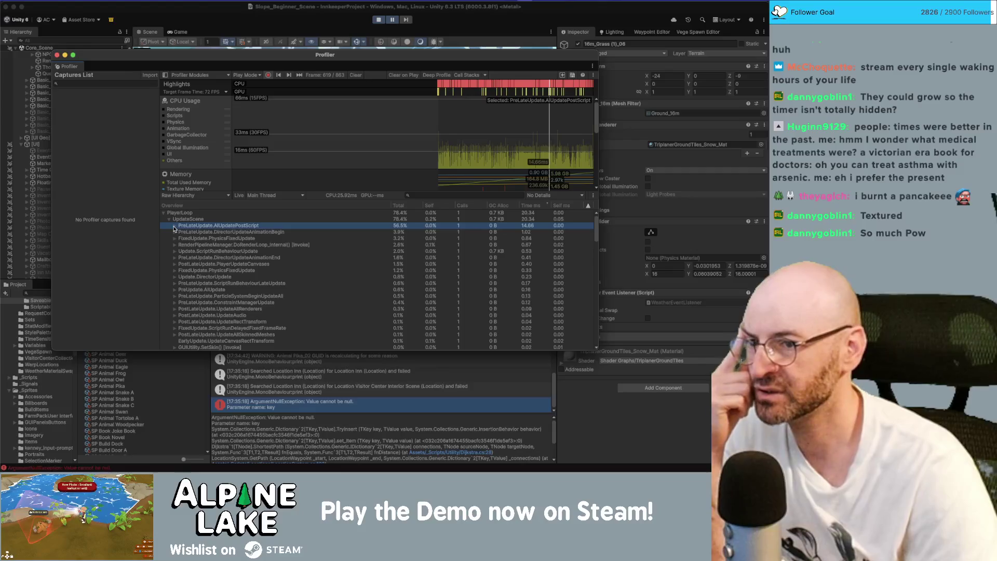
pyautogui.click(174, 228)
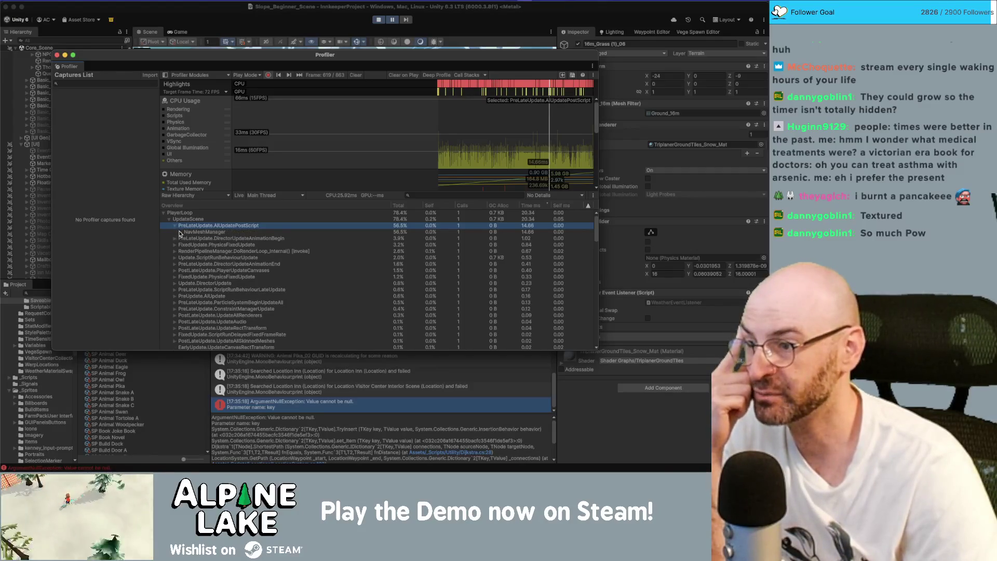
pyautogui.click(180, 232)
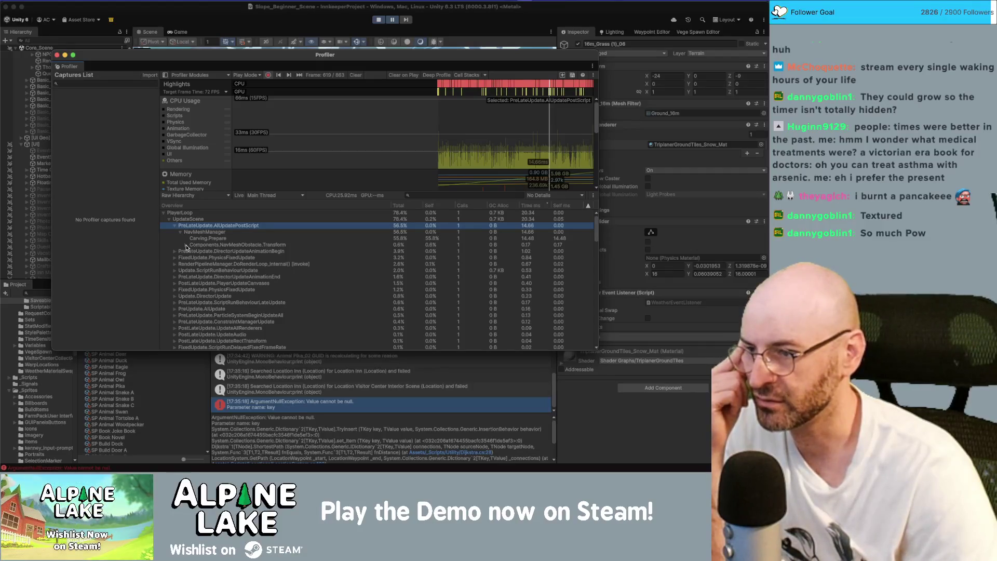
# Expand the NavMeshObstacle.Transform job entries and select Carving.Prepare, at about 55% of CPU time
pyautogui.click(186, 245)
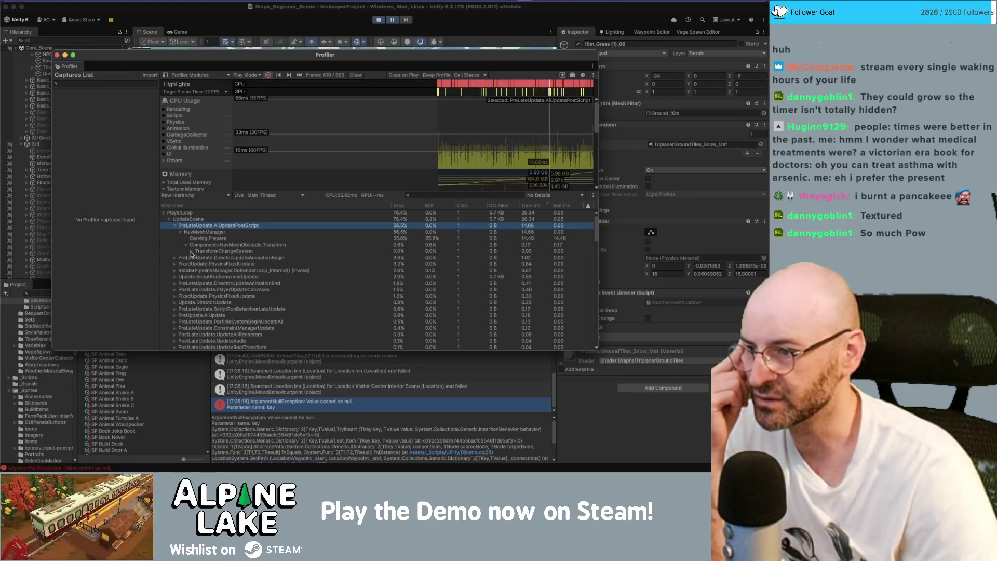
pyautogui.click(191, 252)
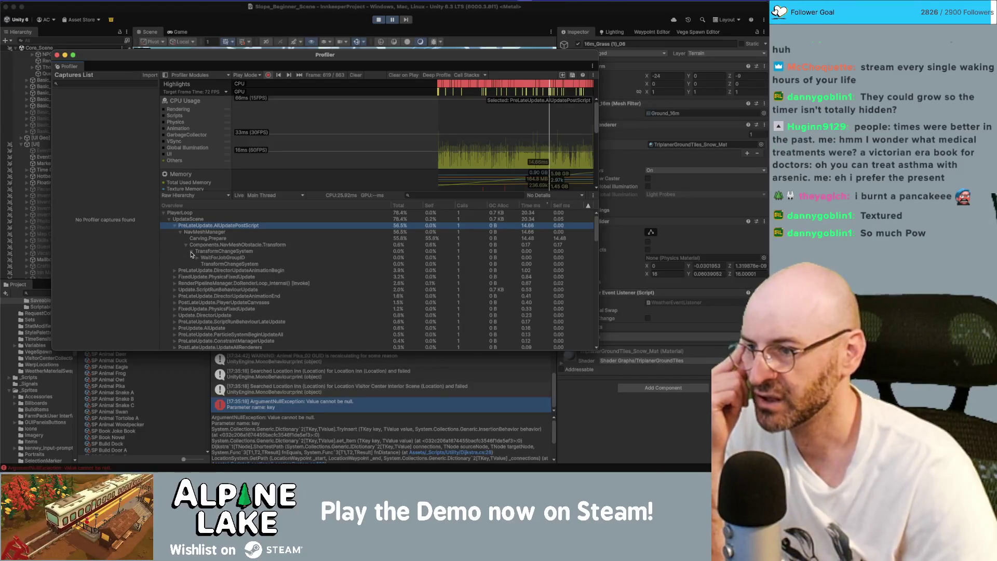
pyautogui.click(200, 258)
pyautogui.click(197, 257)
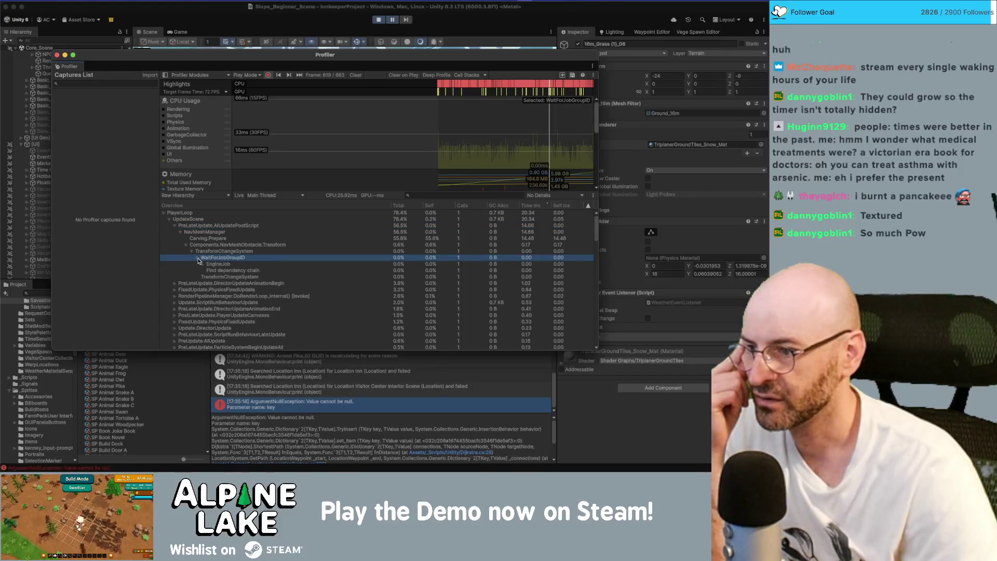
pyautogui.click(200, 265)
pyautogui.click(214, 239)
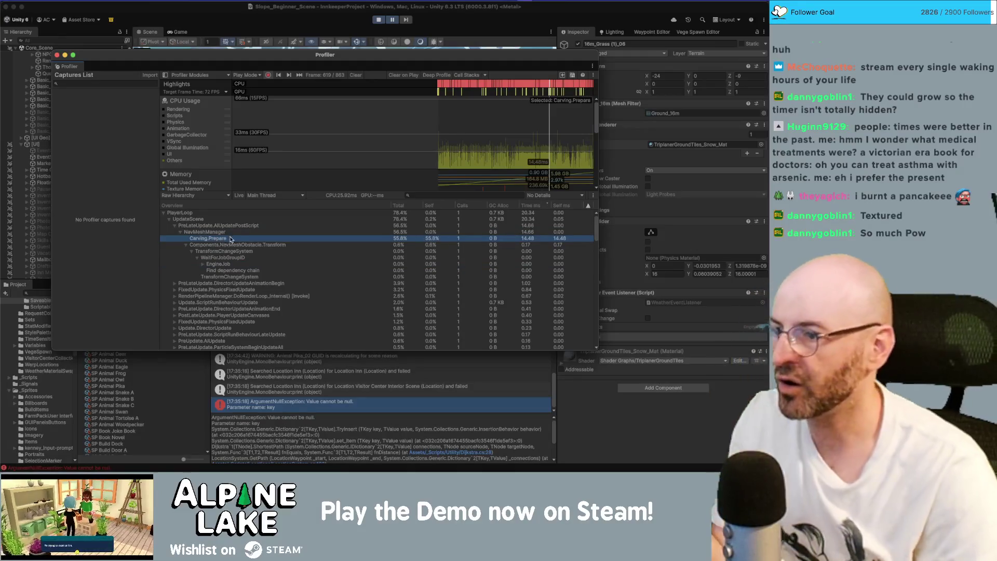
pyautogui.click(206, 25)
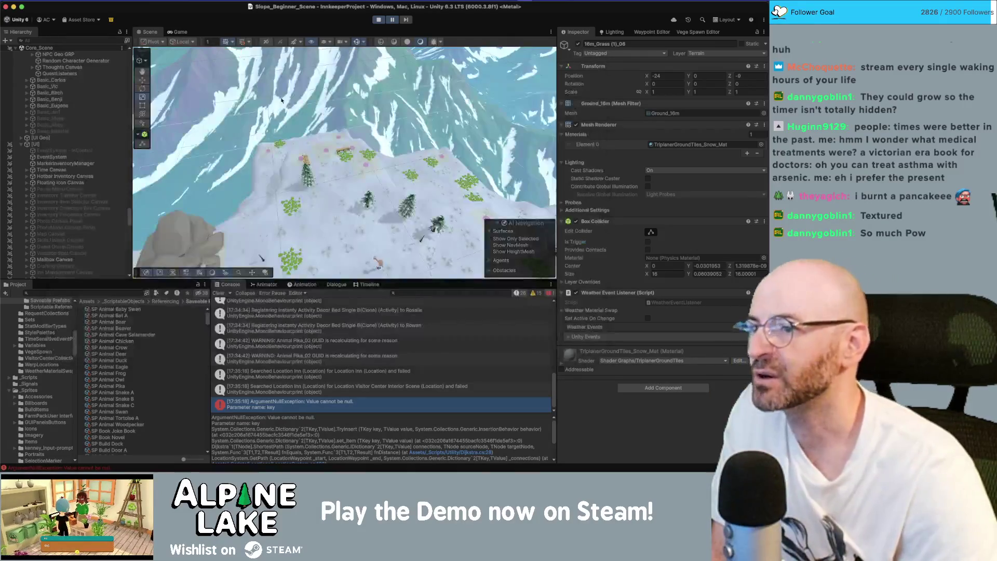
# Orbit to the tree slope and inspect a Pine Tree 3 Prime's carving NavMesh Obstacle (box 0.3, 2, 0.3)
pyautogui.scroll(5, 515, 187)
pyautogui.moveTo(515, 188)
pyautogui.mouseDown()
pyautogui.moveTo(428, 139)
pyautogui.moveTo(243, 131)
pyautogui.moveTo(318, 165)
pyautogui.mouseUp()
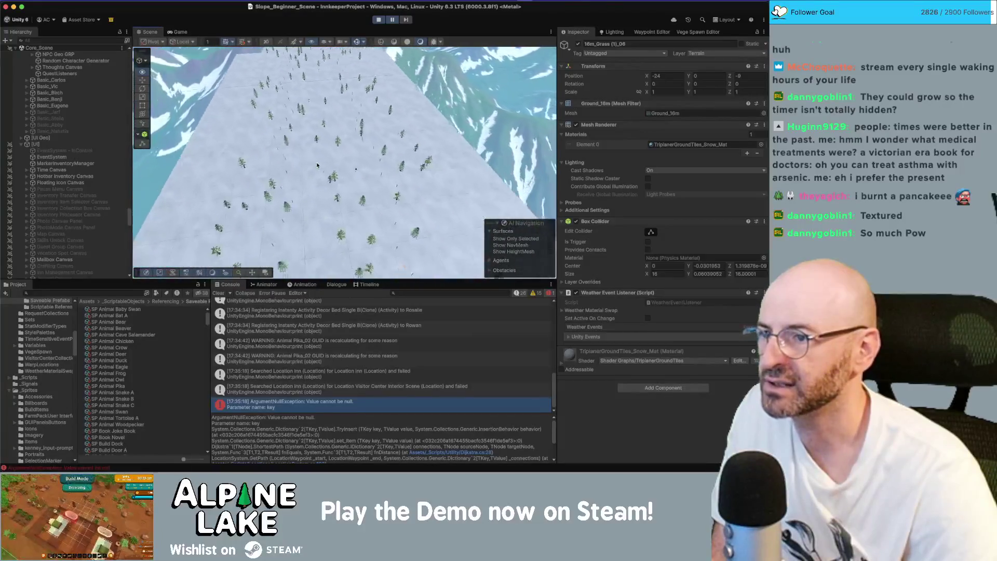
pyautogui.scroll(10, 316, 160)
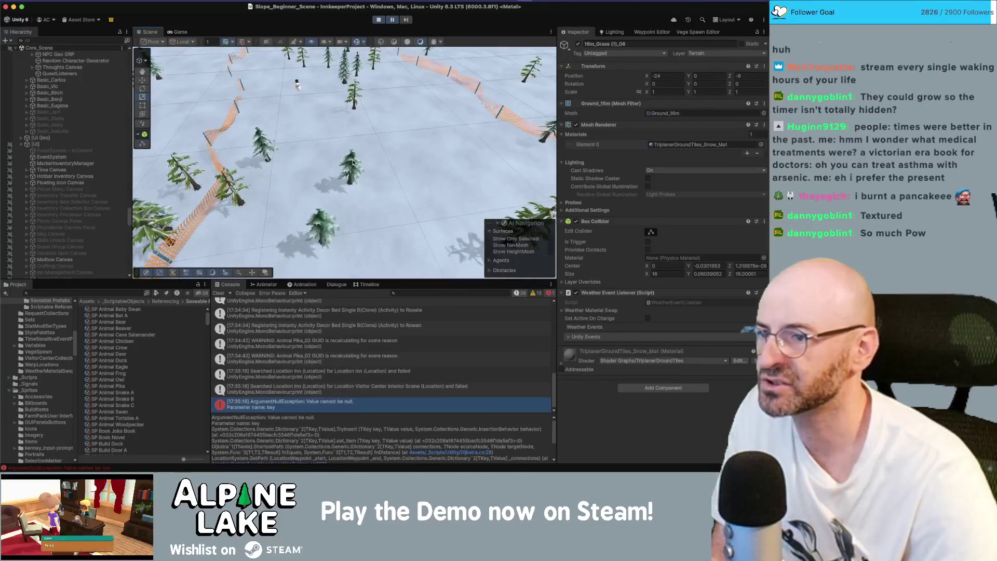
pyautogui.click(351, 165)
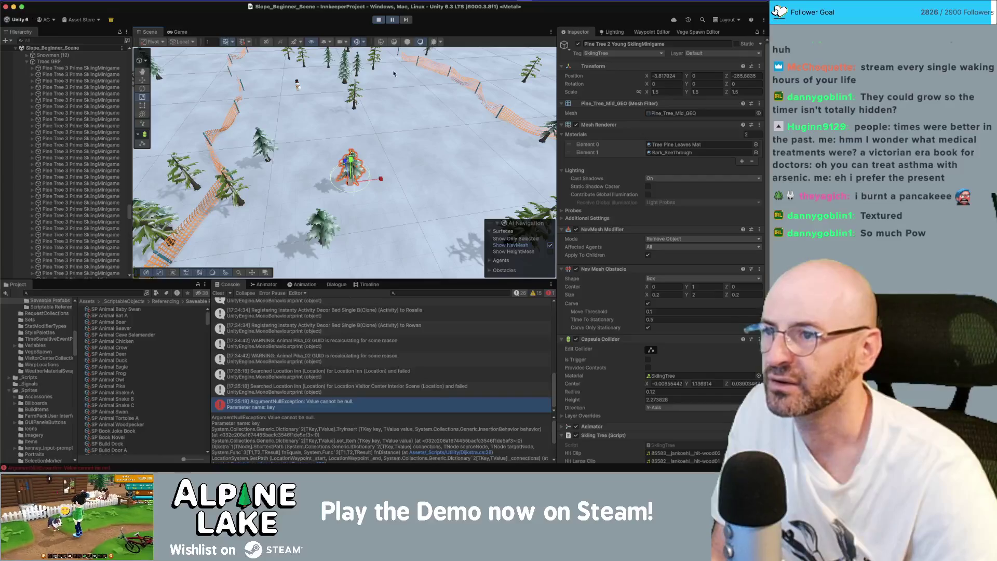
pyautogui.click(93, 139)
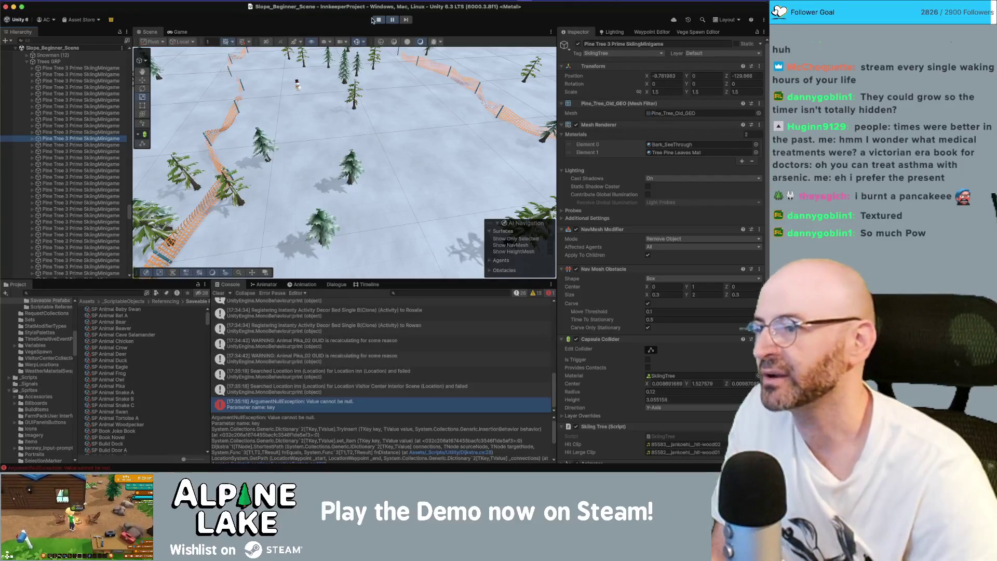
pyautogui.click(123, 293)
# Search the Project window for 'pine', then 'skiingminigame', and select the four tree prefabs
pyautogui.write('p')
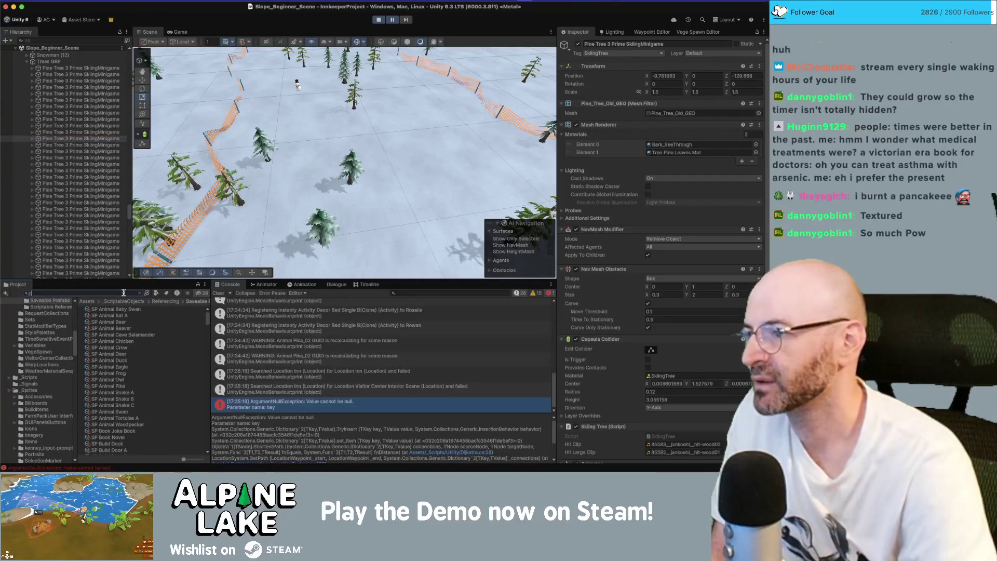
pyautogui.write(' prim')
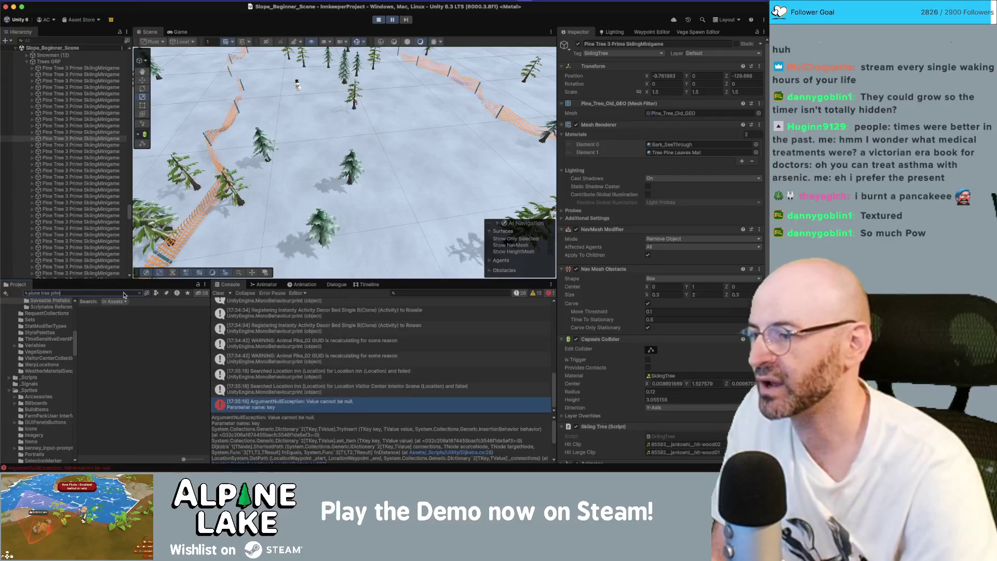
pyautogui.write('e')
pyautogui.press('super+a')
pyautogui.write('pi')
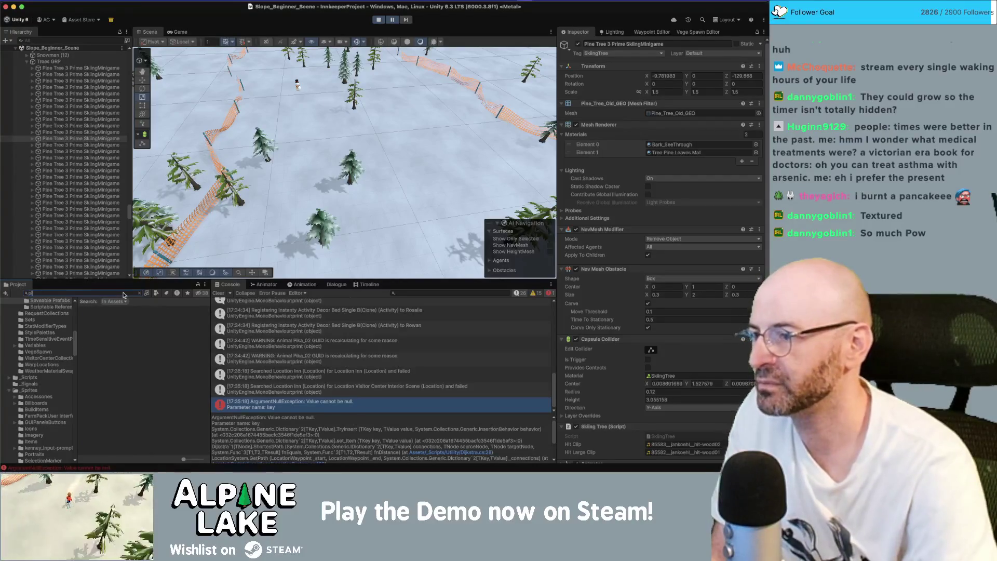
pyautogui.write('ne tree skiing')
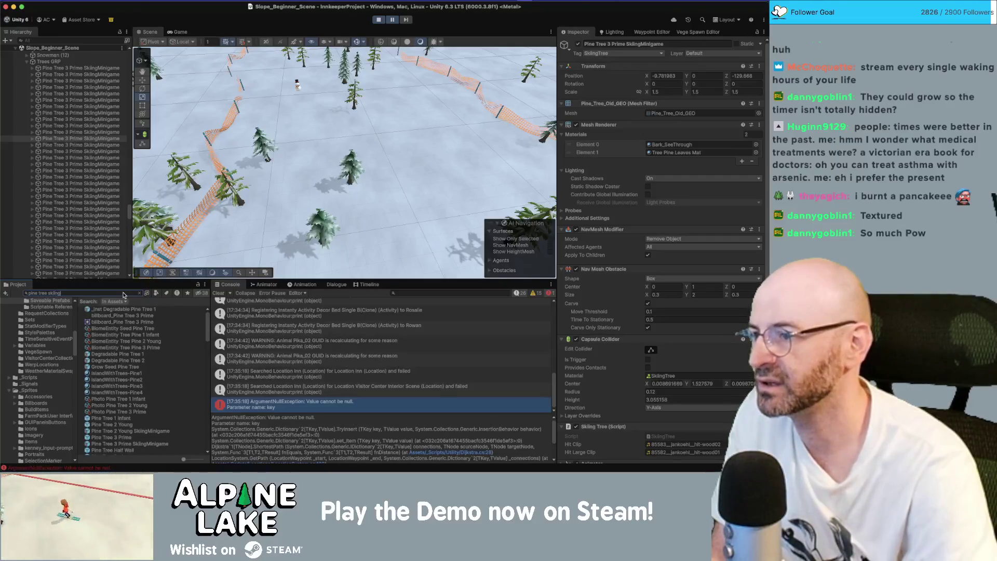
pyautogui.click(139, 315)
pyautogui.click(136, 309)
pyautogui.click(110, 293)
pyautogui.write('skii')
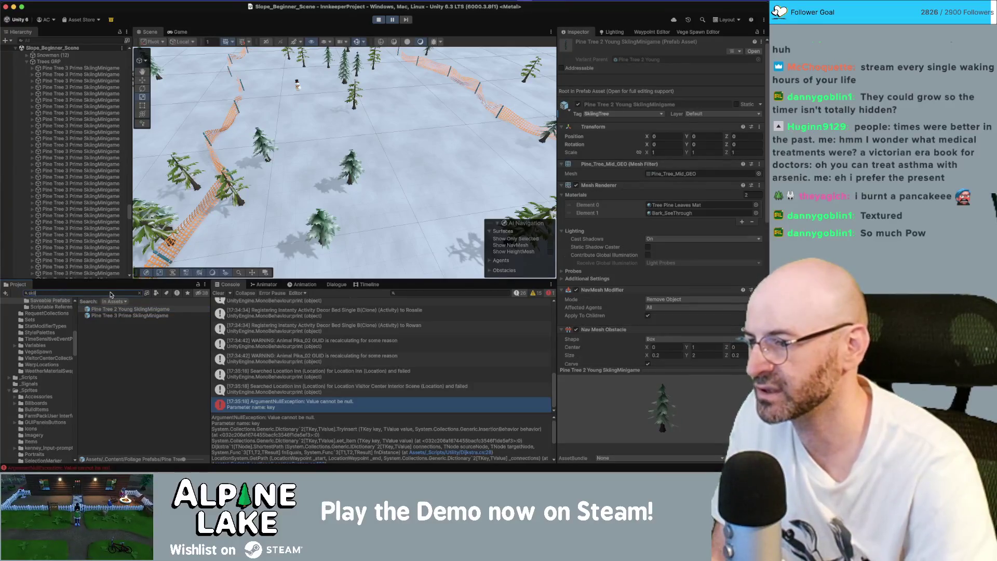
pyautogui.write('ngminigame')
pyautogui.click(127, 309)
pyautogui.keyDown('shift'); pyautogui.click(130, 328); pyautogui.keyUp('shift')
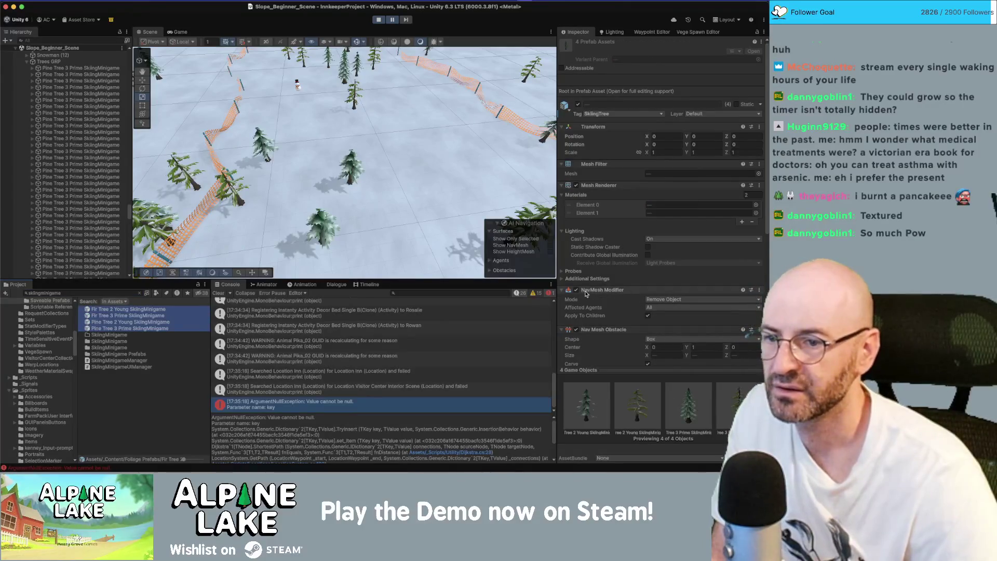
# Untick and collapse the Nav Mesh Obstacle component on all four tree prefabs
pyautogui.scroll(-3, 602, 299)
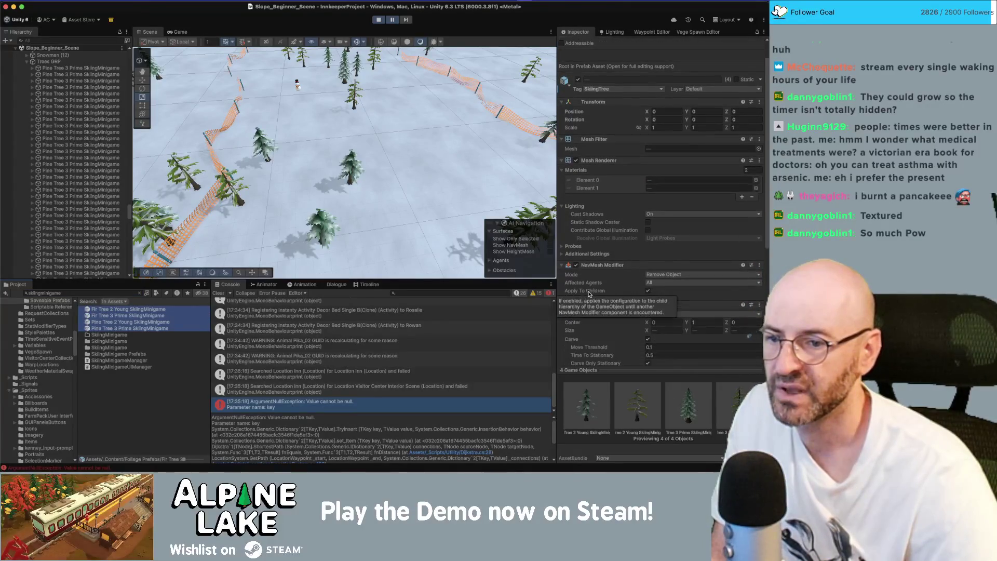
pyautogui.scroll(-1, 620, 305)
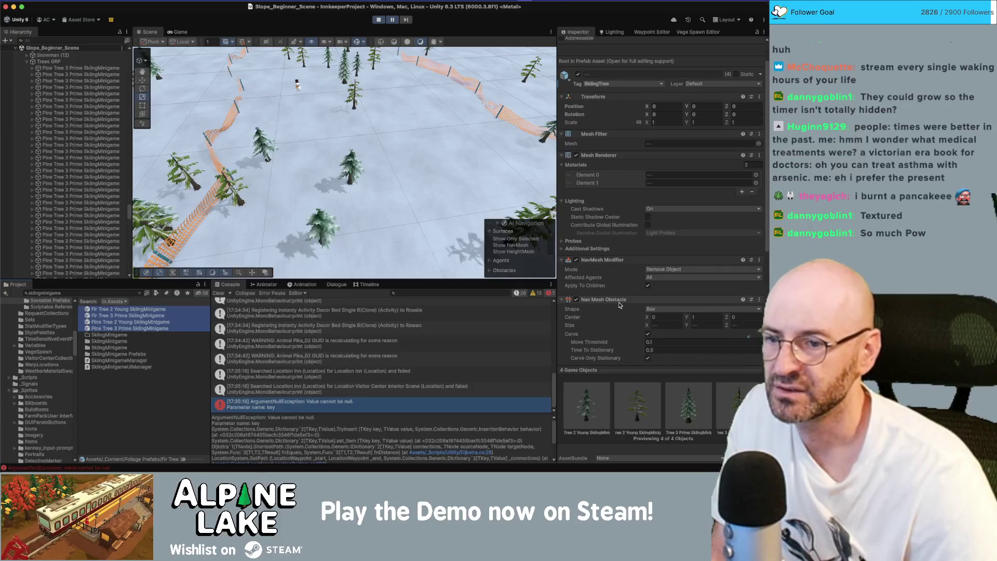
pyautogui.click(576, 299)
pyautogui.click(562, 299)
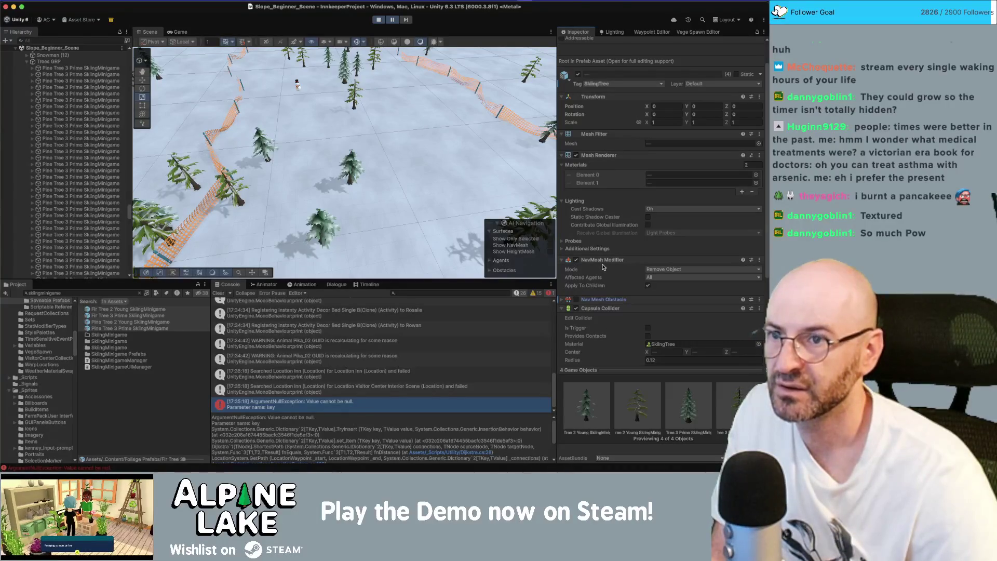
pyautogui.scroll(2, 602, 267)
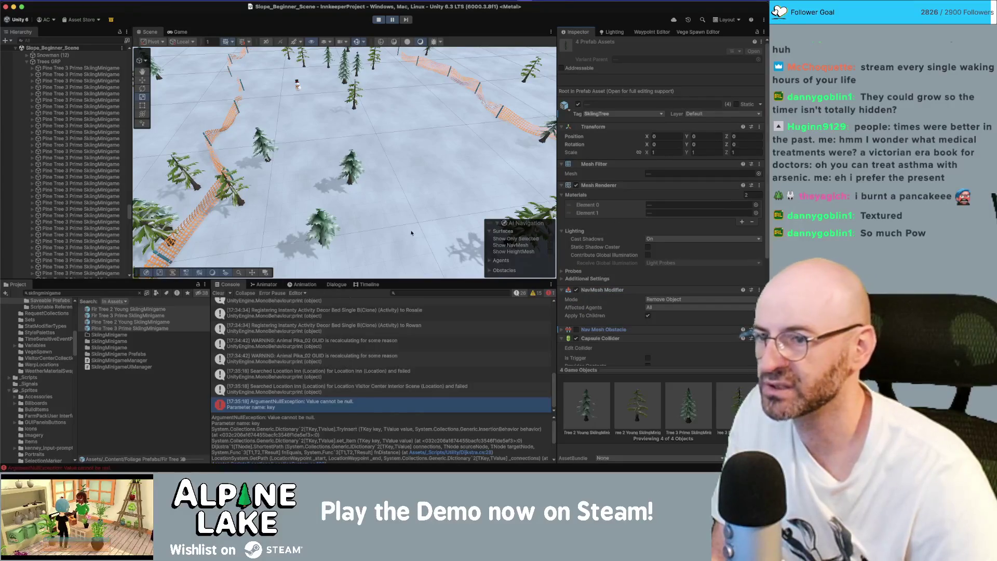
pyautogui.click(702, 114)
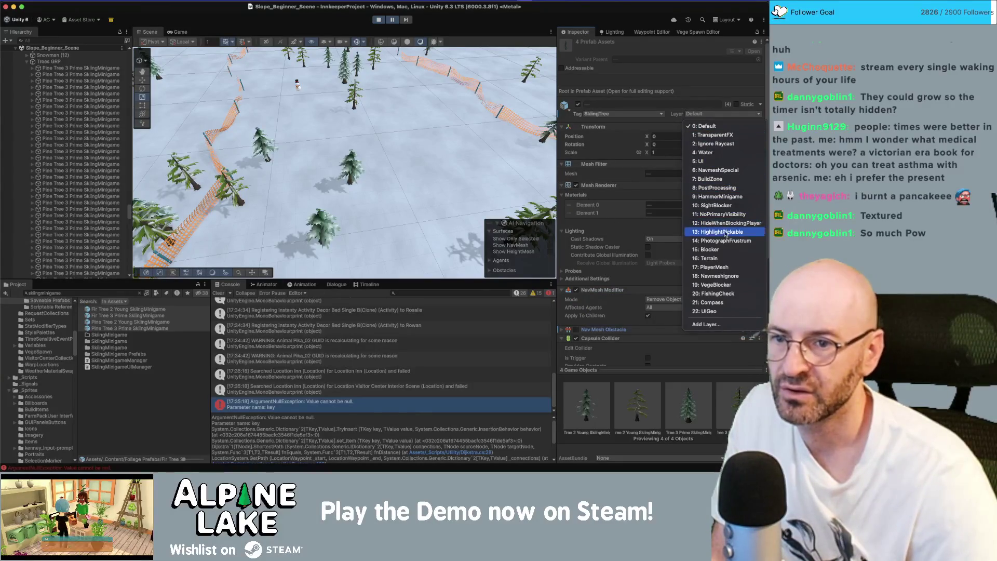
# Pick layer 18: NavmeshIgnore but cancel the Change Layer dialog, then exit Play mode
pyautogui.click(715, 276)
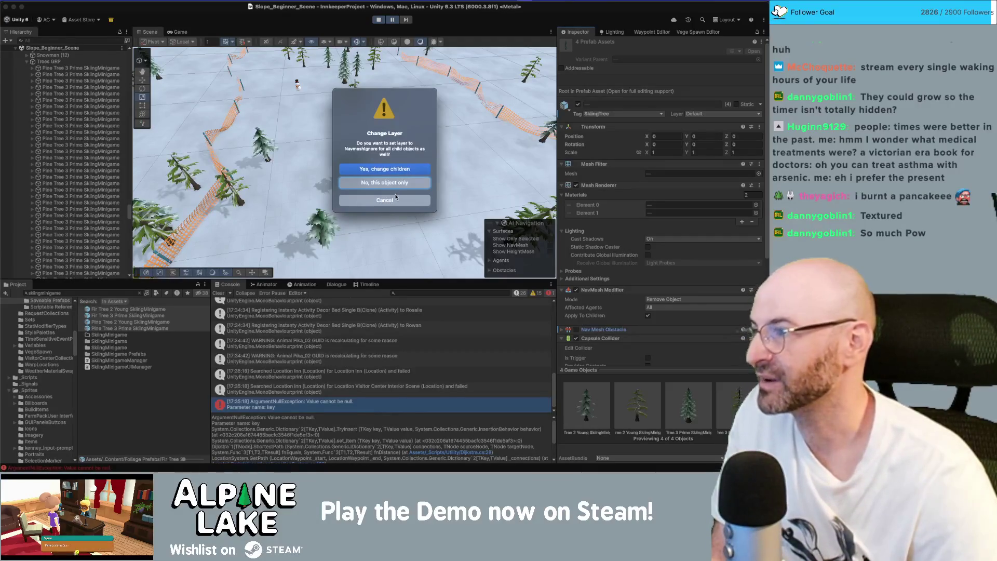
pyautogui.click(394, 200)
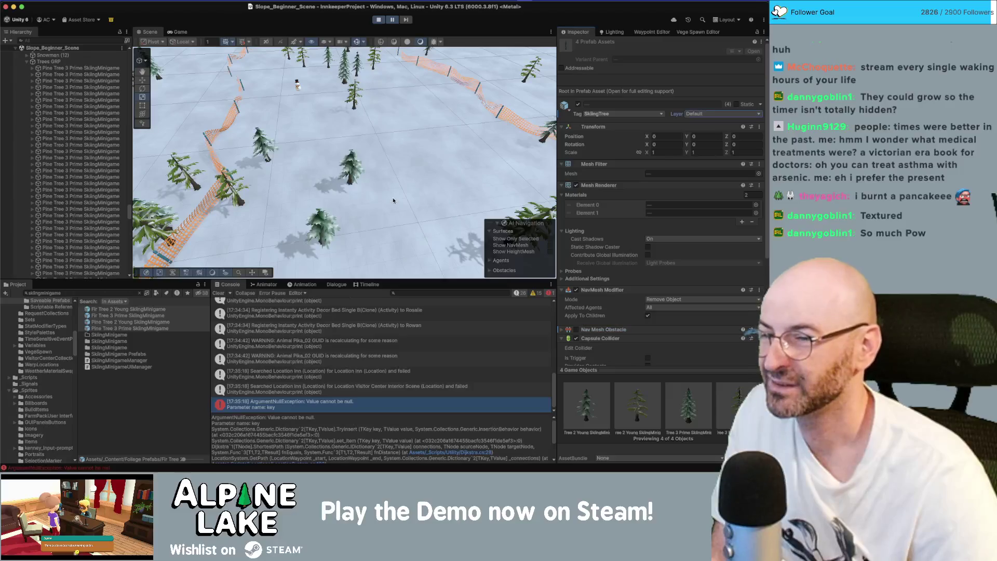
pyautogui.scroll(-5, 604, 227)
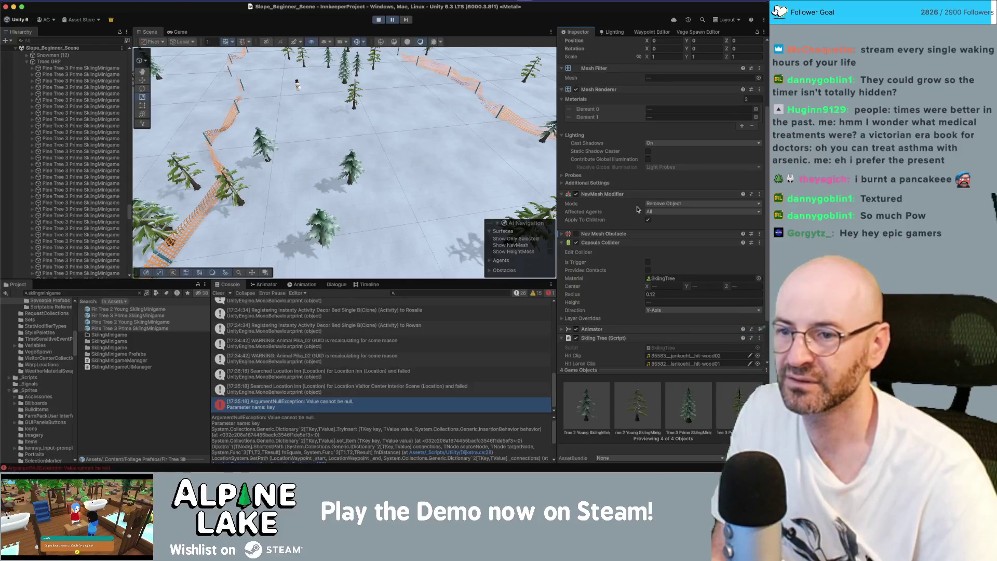
pyautogui.click(379, 20)
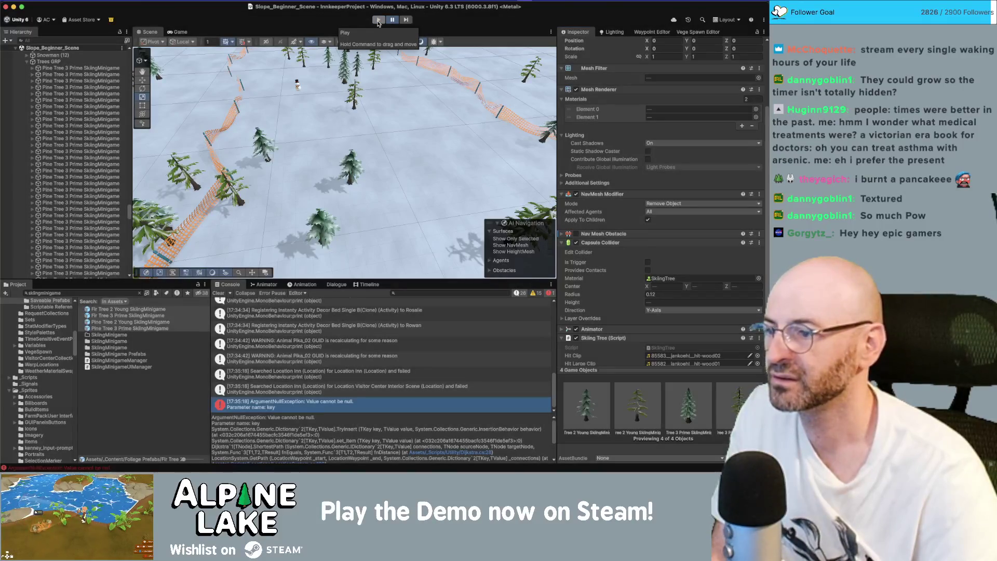
# Enter Play mode, walk the character down the slope and back up with WASD, then return to Scene
pyautogui.click(379, 21)
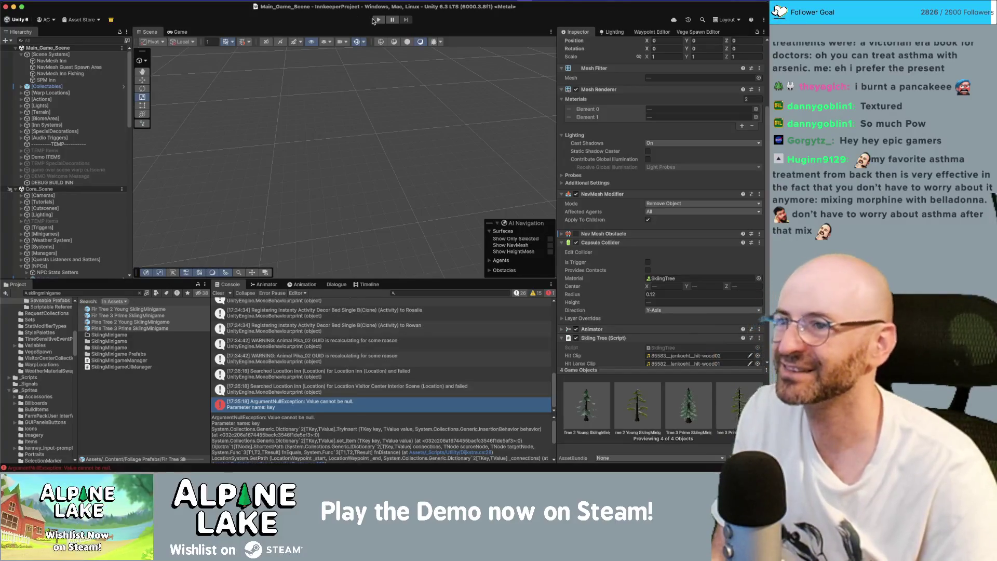
pyautogui.click(376, 20)
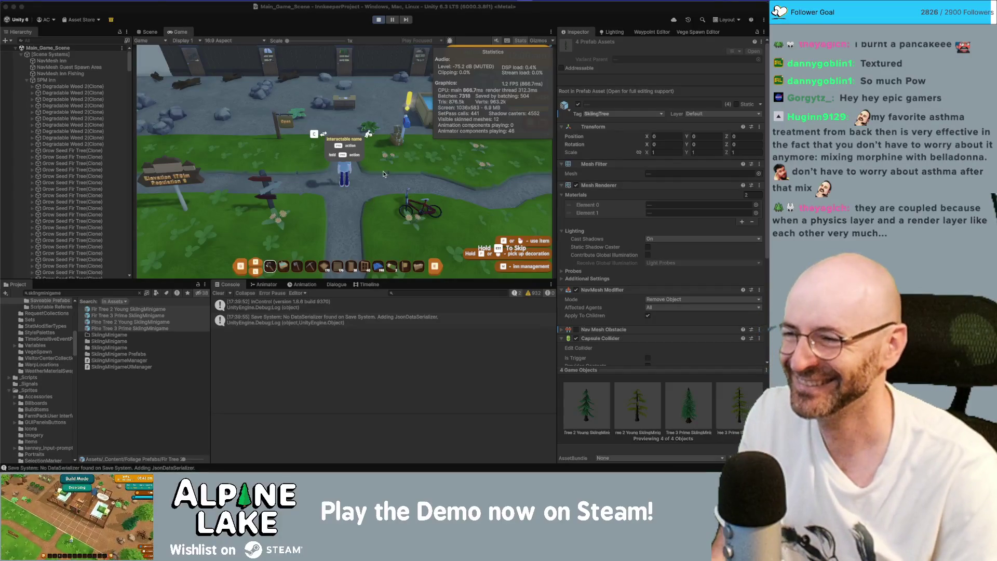
pyautogui.press('d')
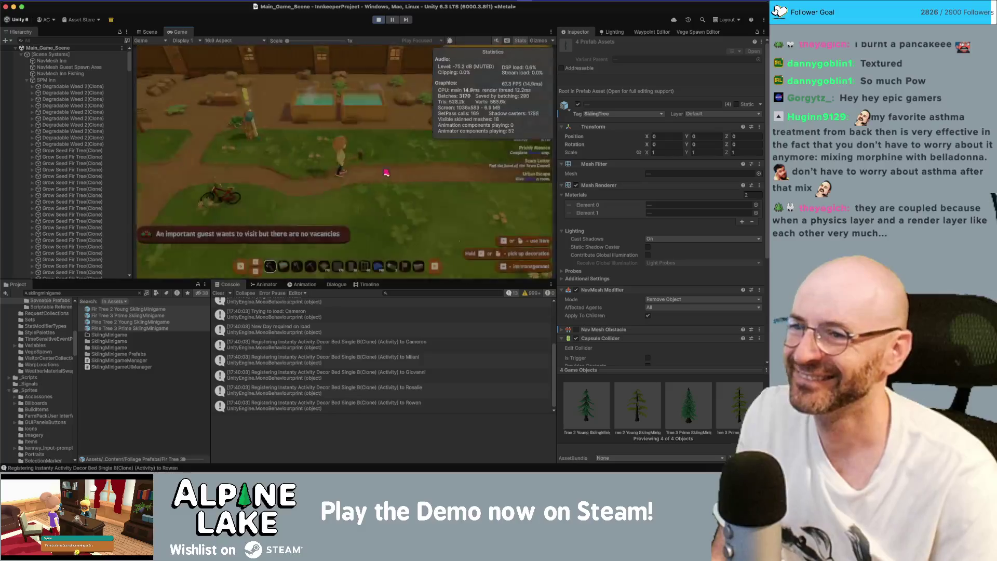
pyautogui.press('s')
pyautogui.press('a')
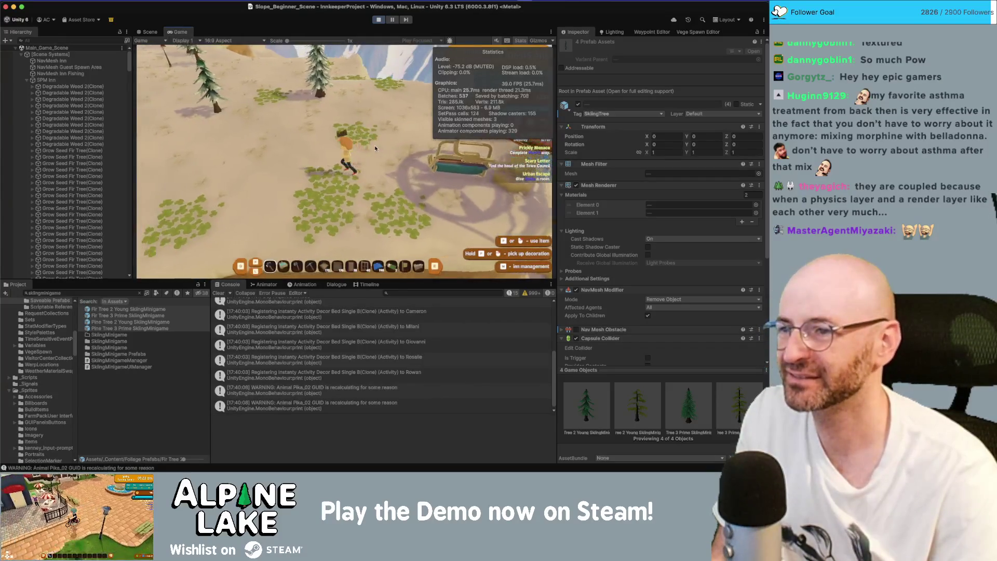
pyautogui.press('s')
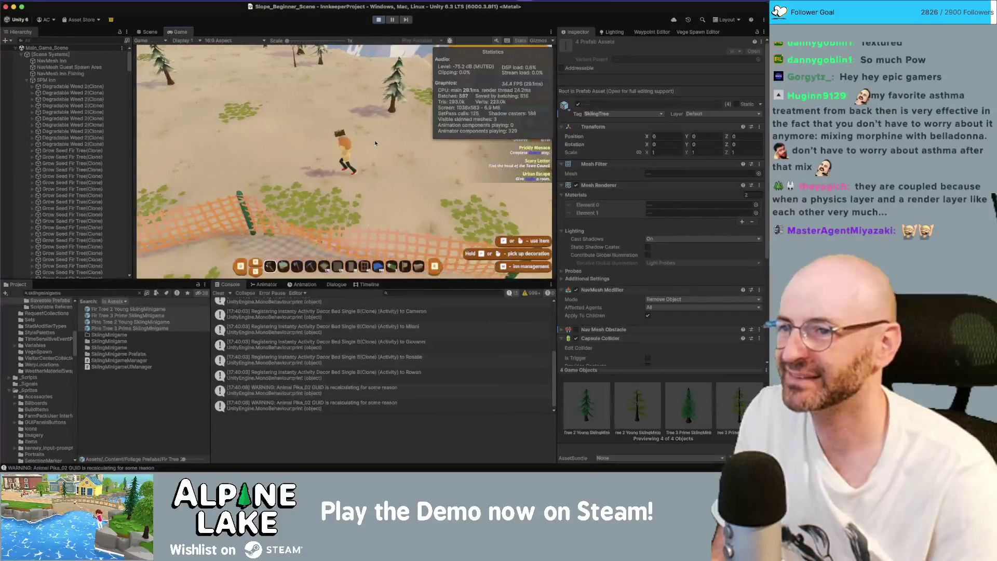
pyautogui.press('a')
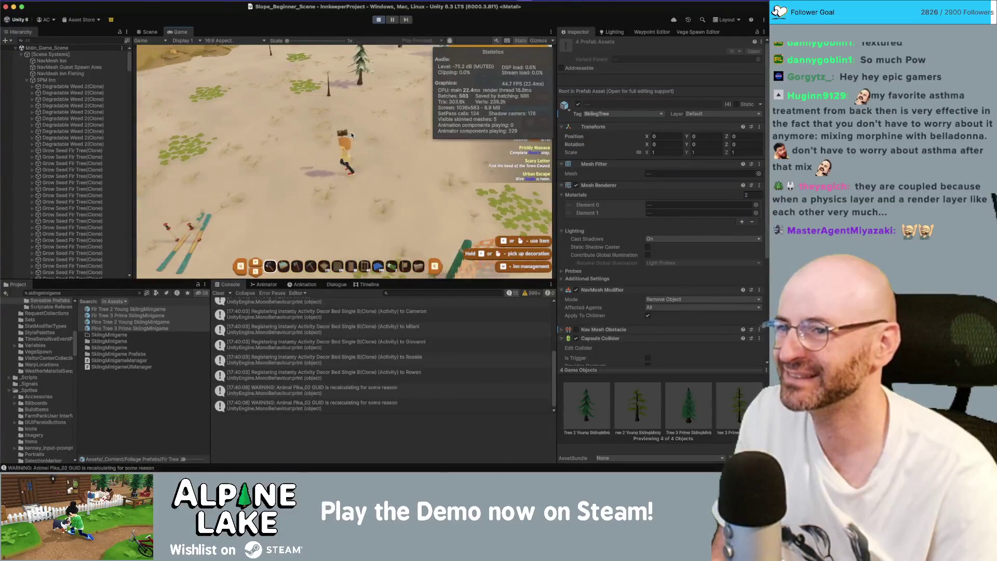
pyautogui.press('w')
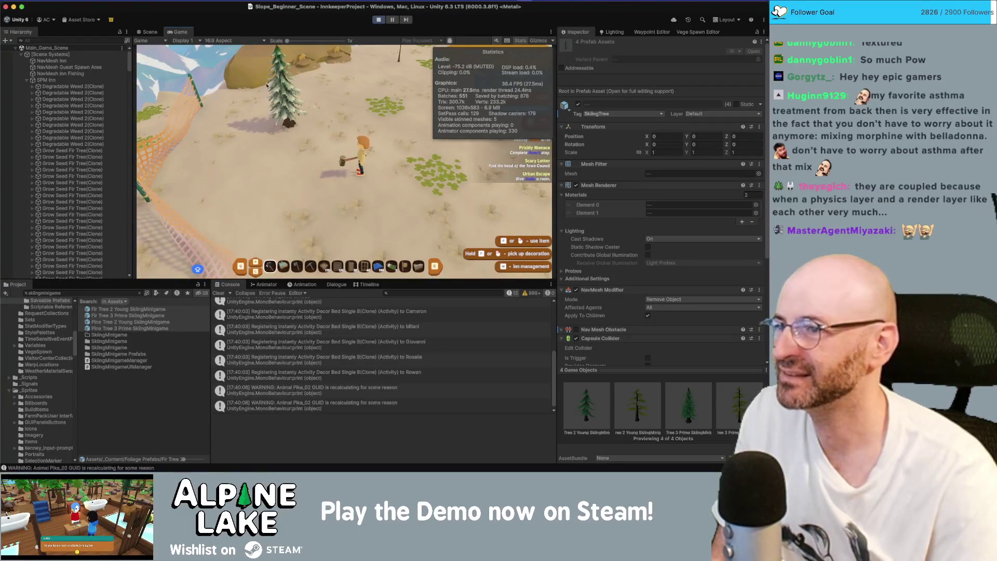
pyautogui.click(150, 31)
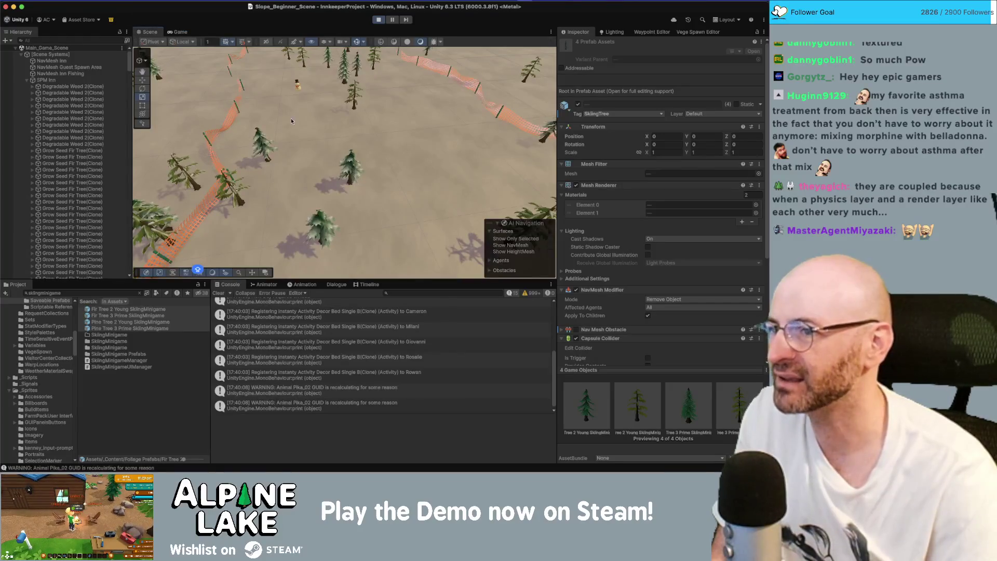
# Use Remove Component on the four tree prefabs' Nav Mesh Obstacle, then stop and replay the game
pyautogui.click(348, 173)
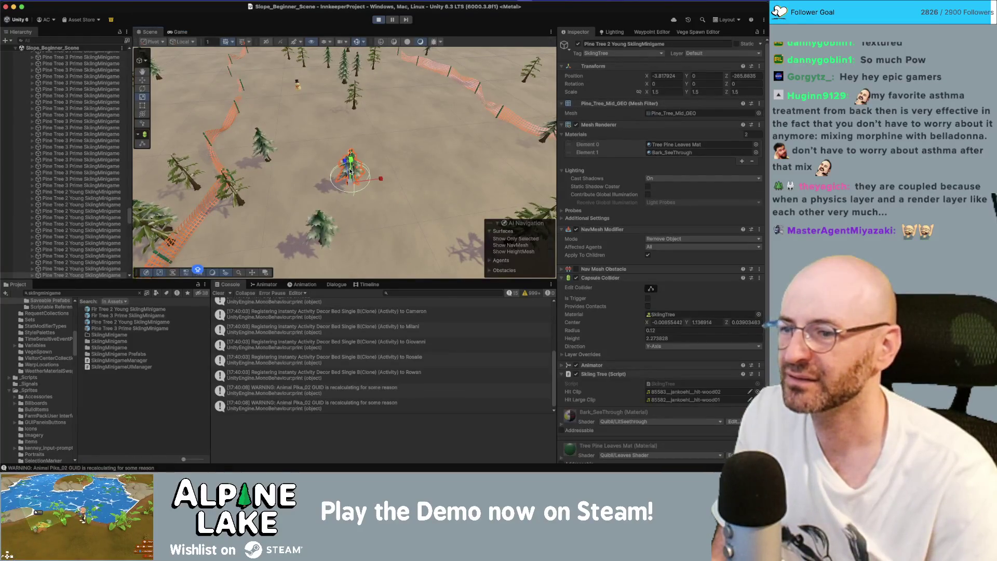
pyautogui.click(124, 309)
pyautogui.keyDown('shift'); pyautogui.click(129, 328); pyautogui.keyUp('shift')
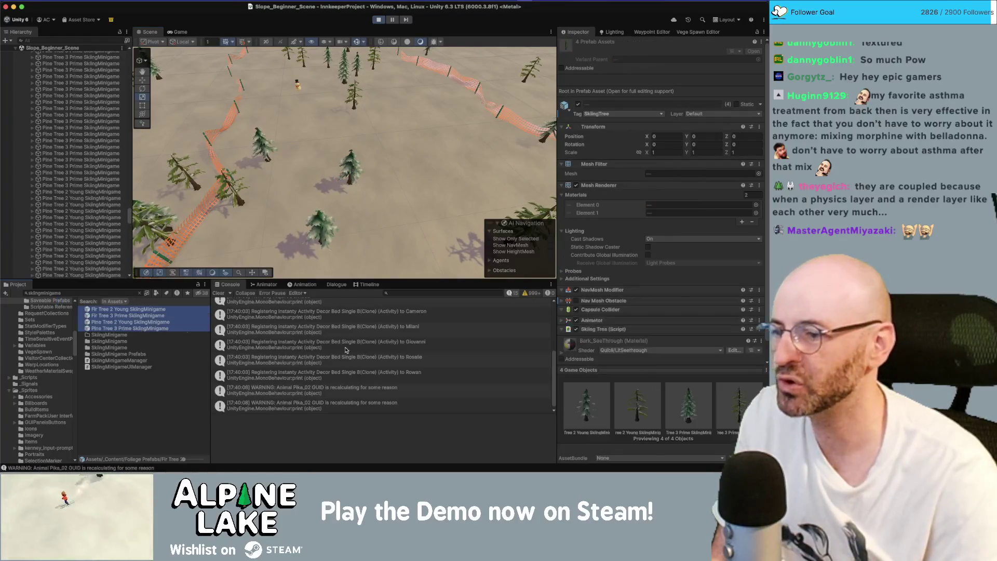
pyautogui.rightClick(605, 332)
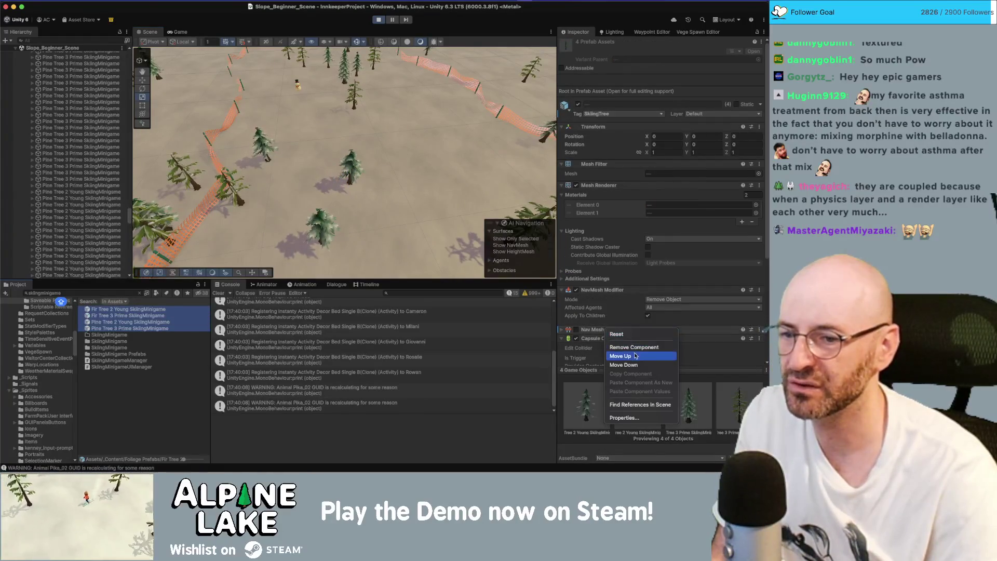
pyautogui.click(634, 347)
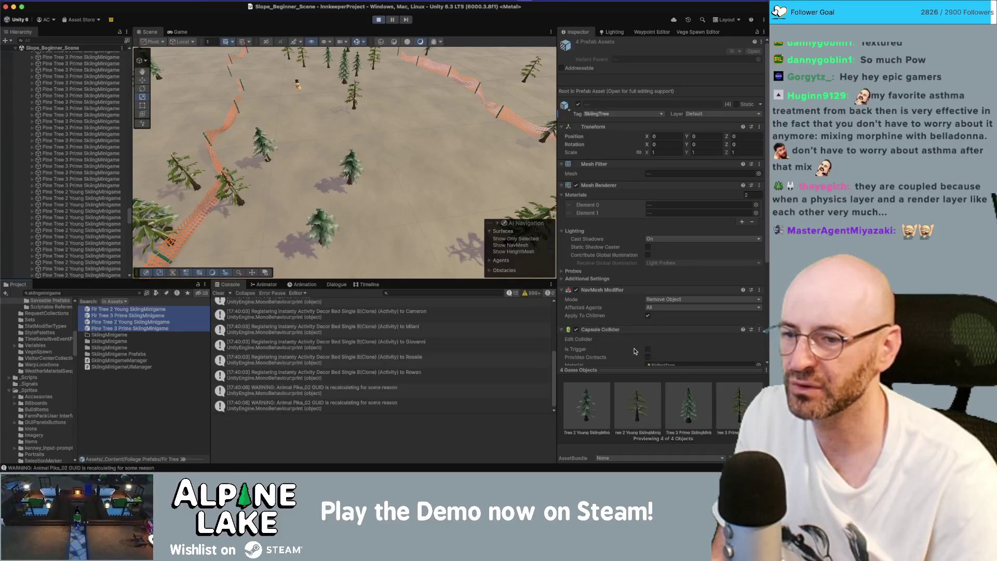
pyautogui.click(380, 22)
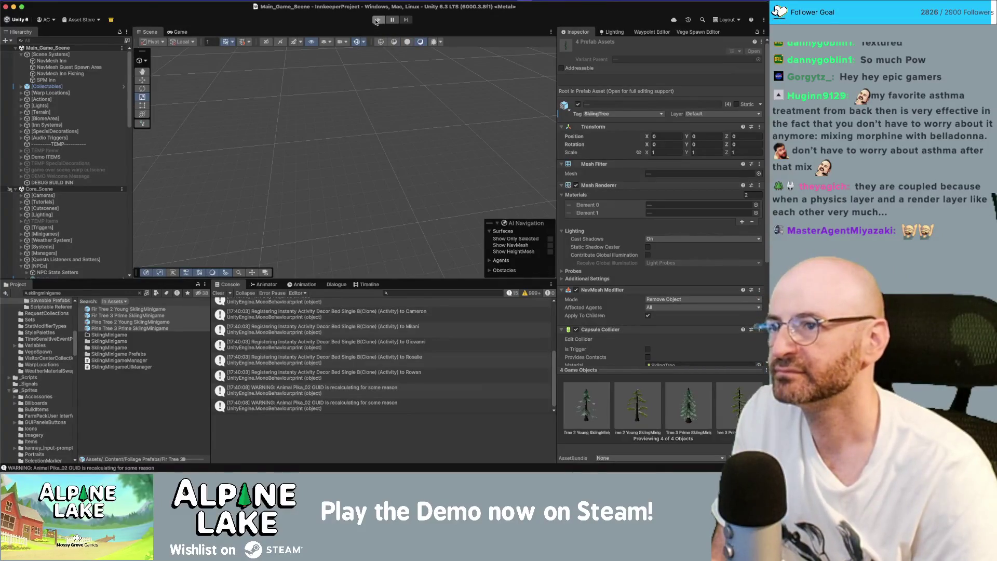
pyautogui.click(377, 20)
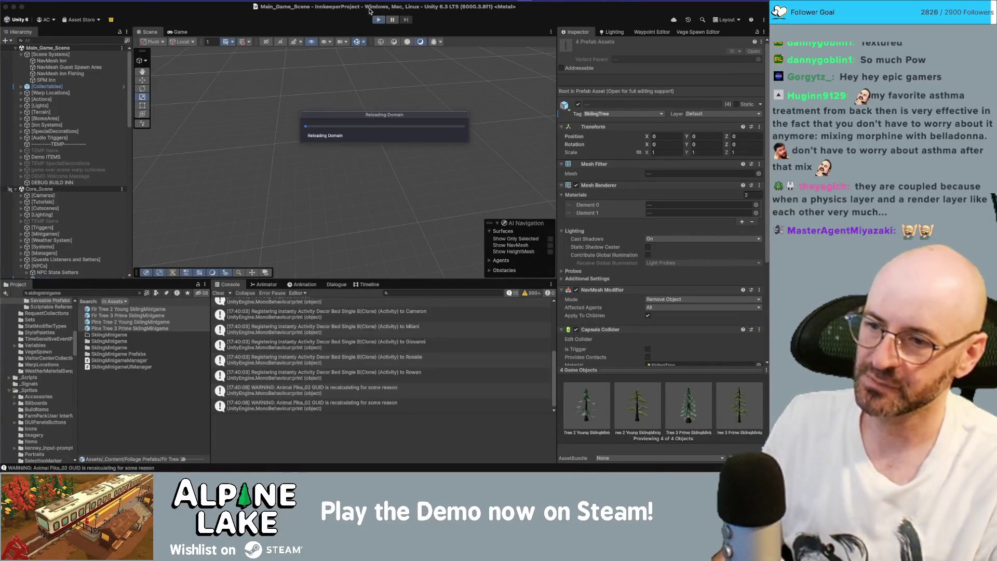
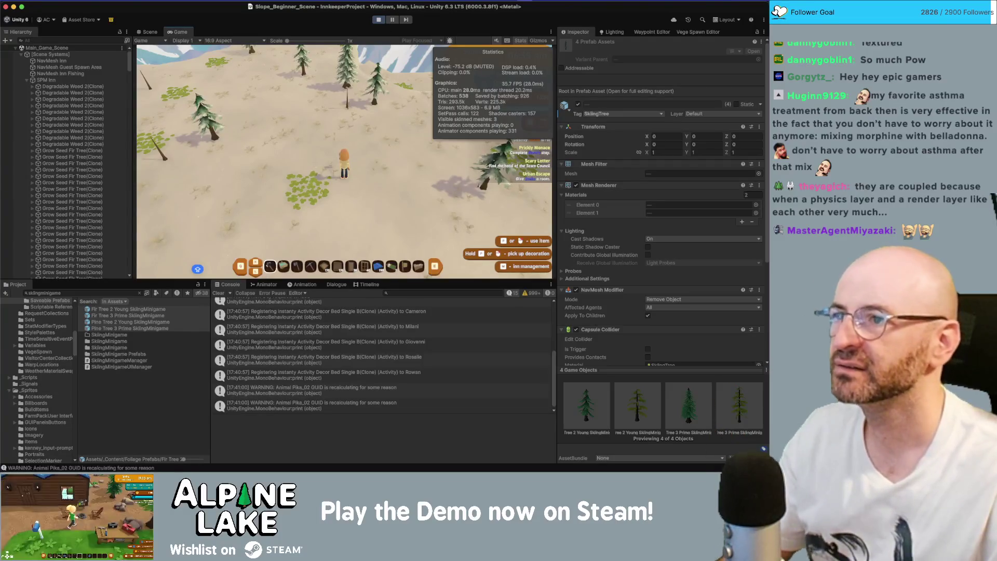
# Stop the Slope Beginner play session and search Spotlight for 'PHOTSHOP'
pyautogui.hotkey('ctrl', 'Up')
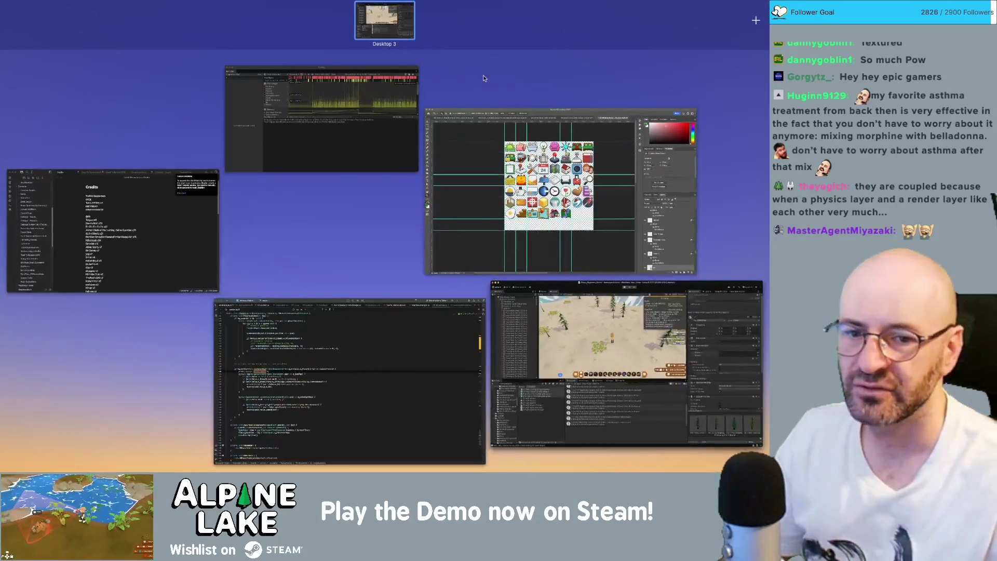
pyautogui.click(323, 147)
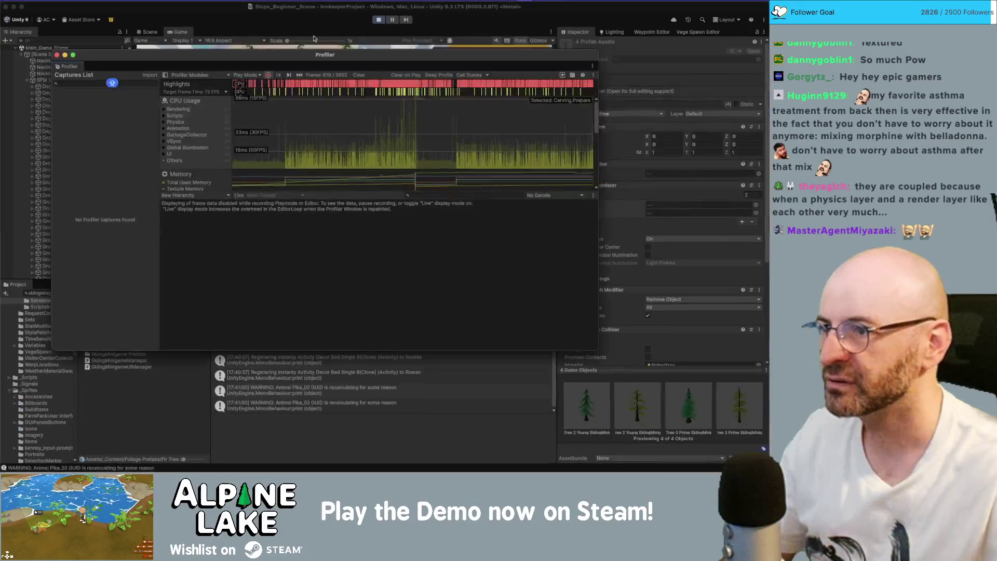
pyautogui.click(314, 39)
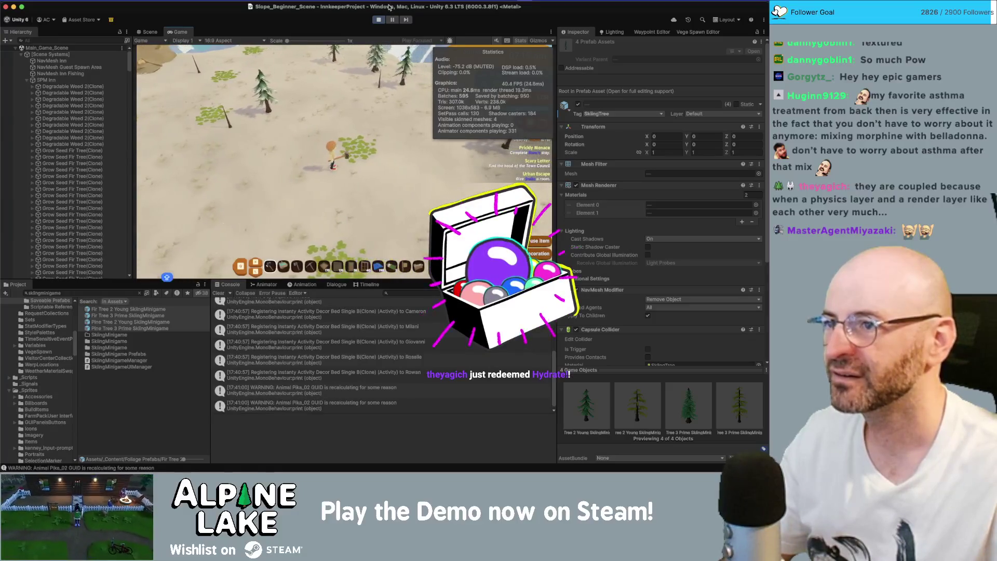
pyautogui.click(379, 19)
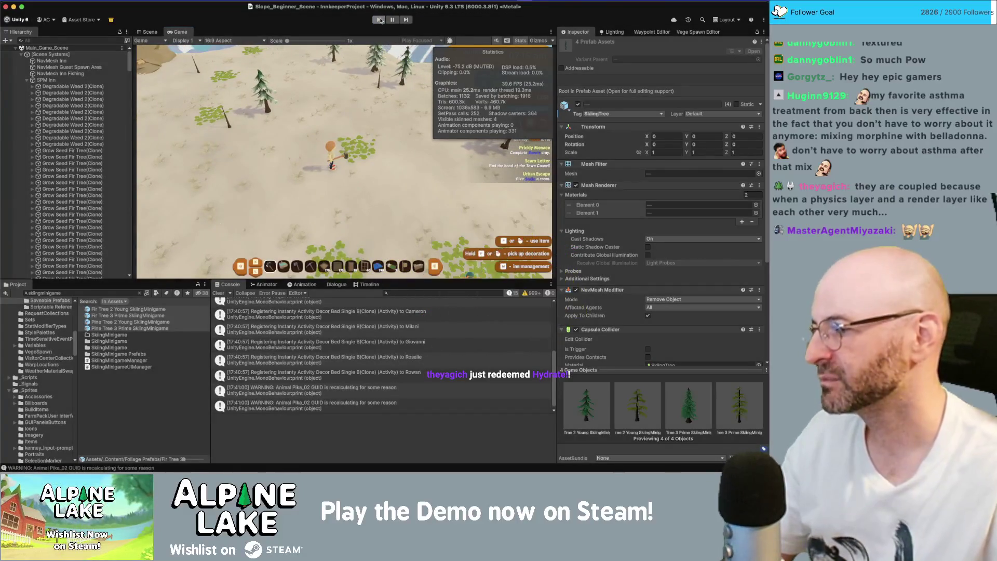
pyautogui.press('super+space')
pyautogui.write('PHOT')
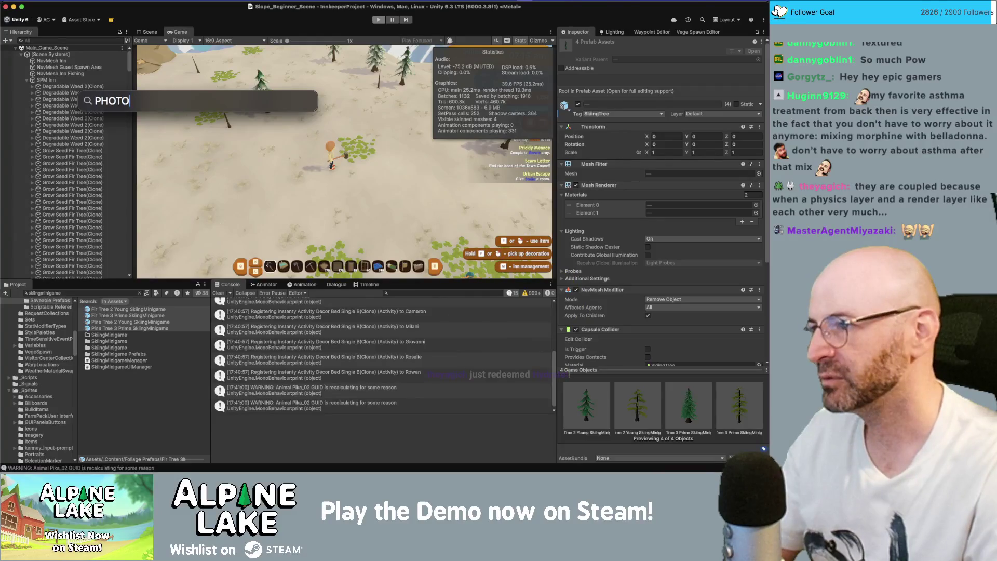
pyautogui.write('SHOP')
# Launch Photos and bring up the June 9, 2026 Live Photo of the corgi
pyautogui.press('Return')
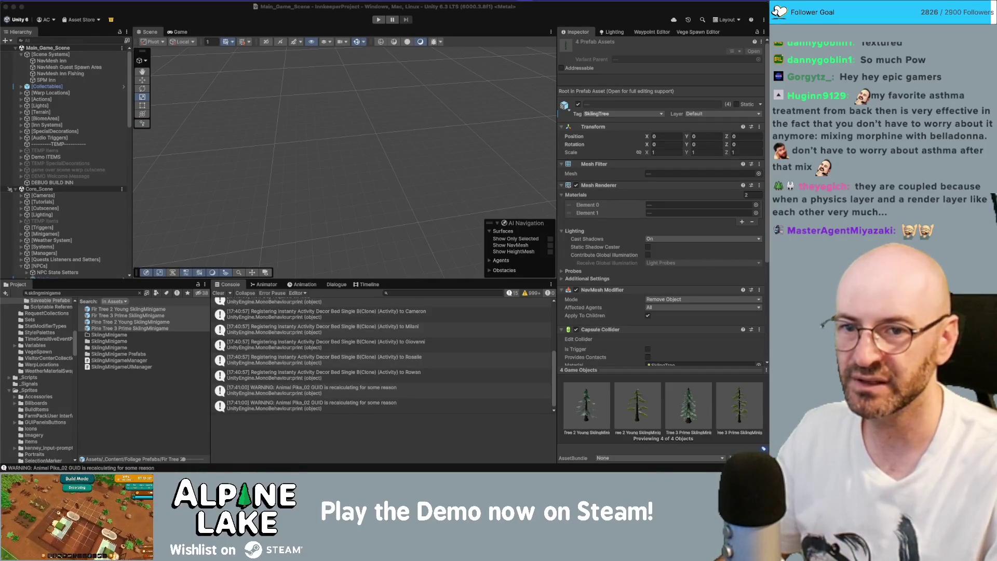
pyautogui.press('super+Tab')
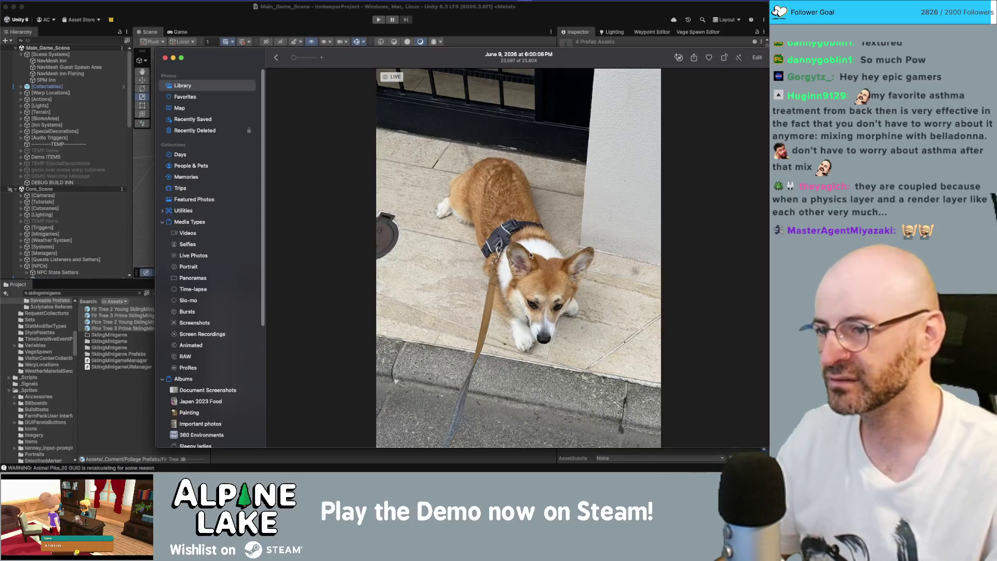
pyautogui.scroll(3, 530, 255)
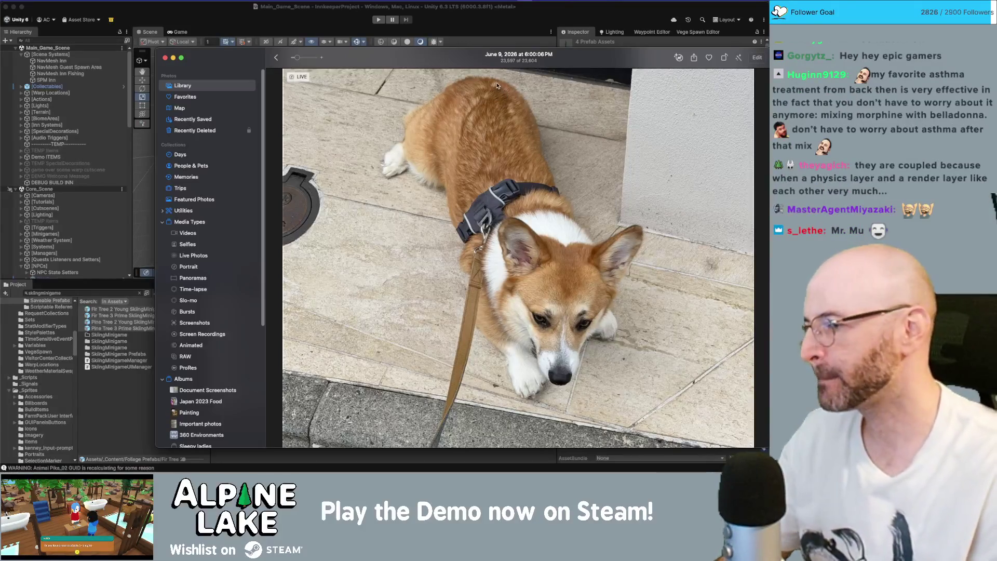
pyautogui.press('super+w')
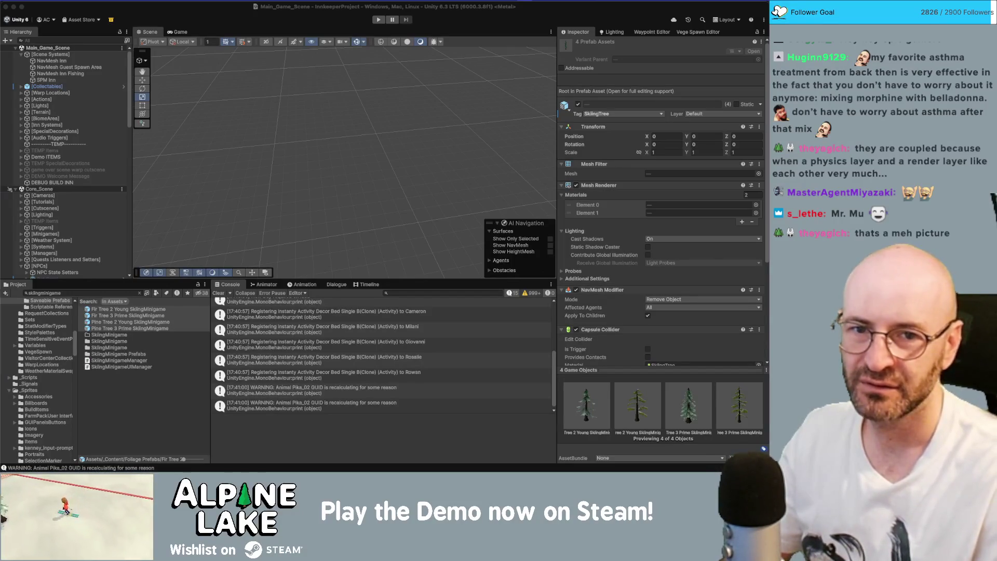
pyautogui.press('super+Tab')
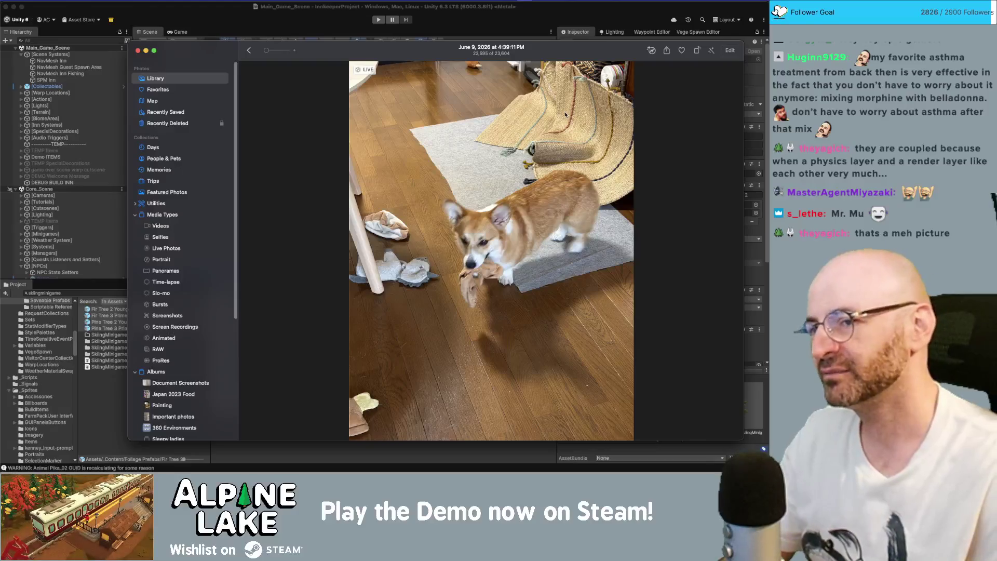
pyautogui.moveTo(361, 77)
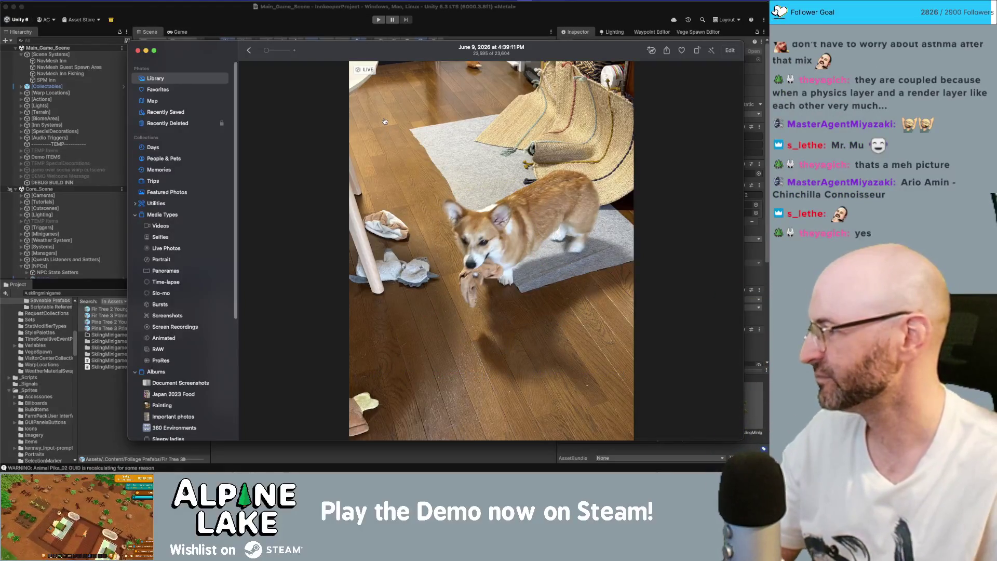
pyautogui.press('super+Tab')
# Add a new line after the last name in Credits, then return to Unity and enter Play mode
pyautogui.scroll(-10, 396, 249)
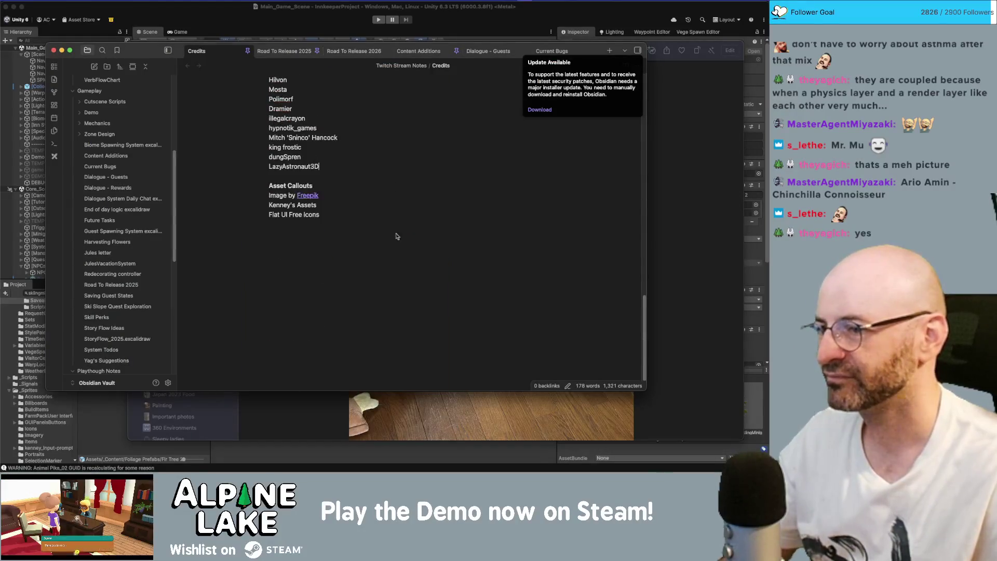
pyautogui.press('Return')
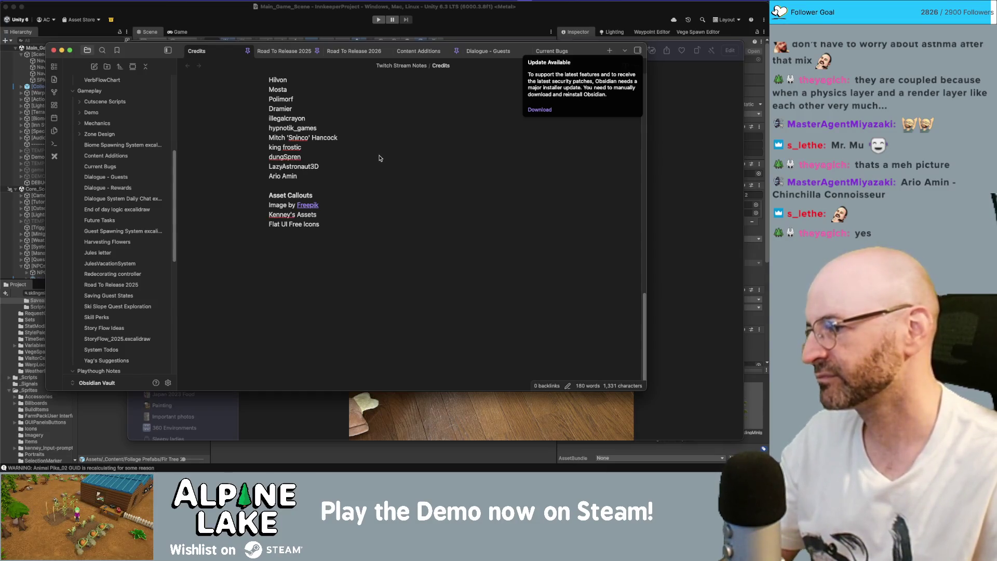
pyautogui.press('super+Tab')
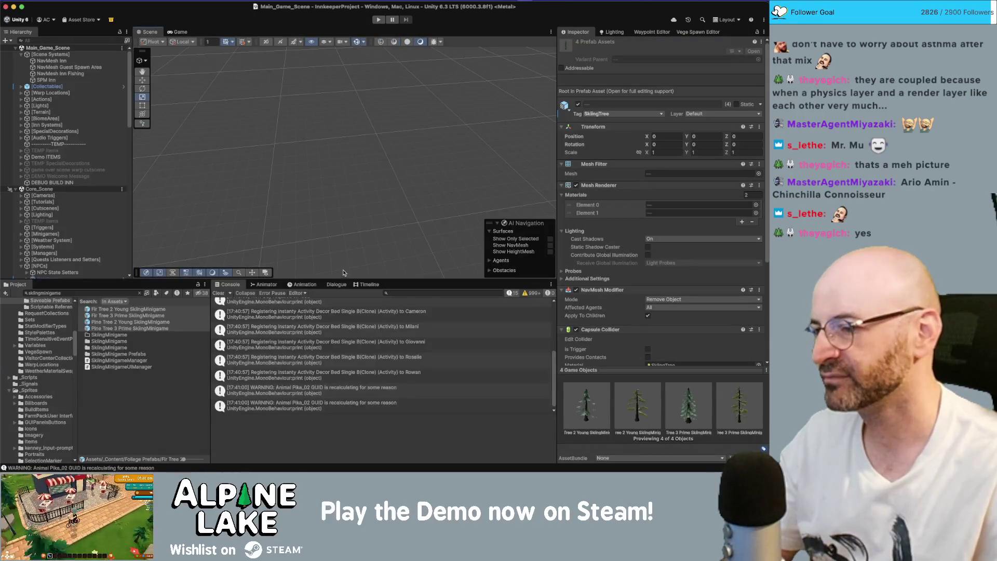
pyautogui.press('super+Tab')
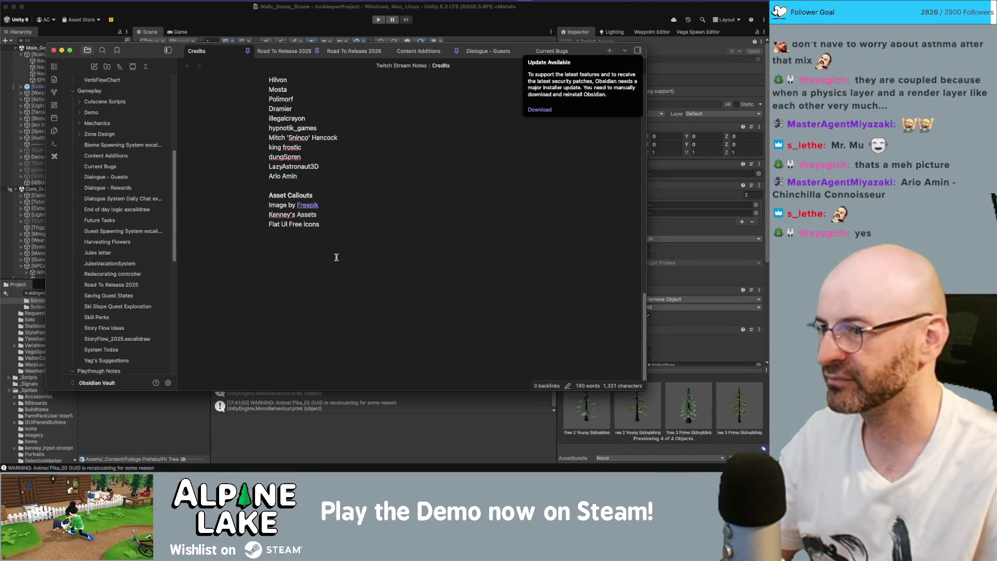
pyautogui.press('super+Tab')
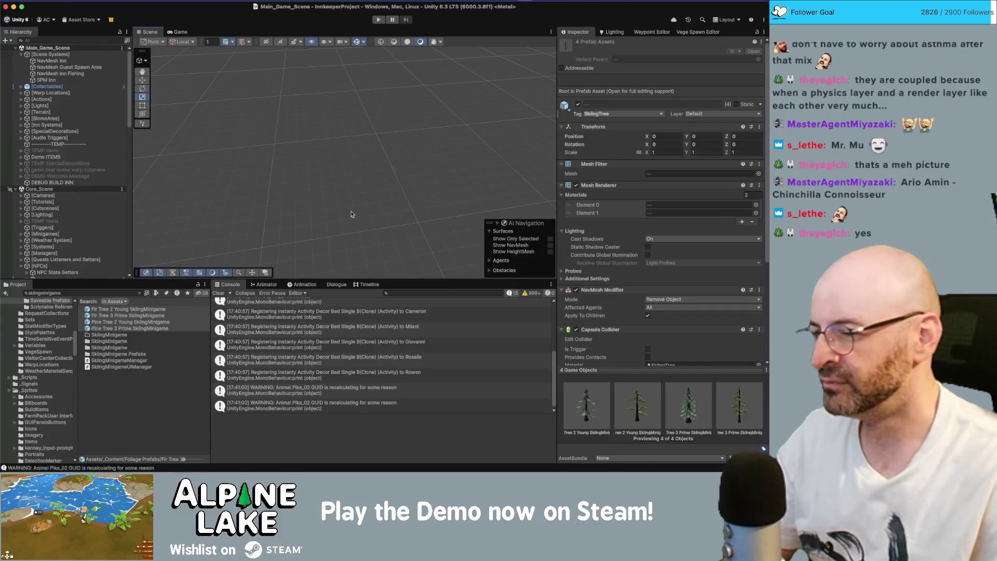
pyautogui.click(382, 21)
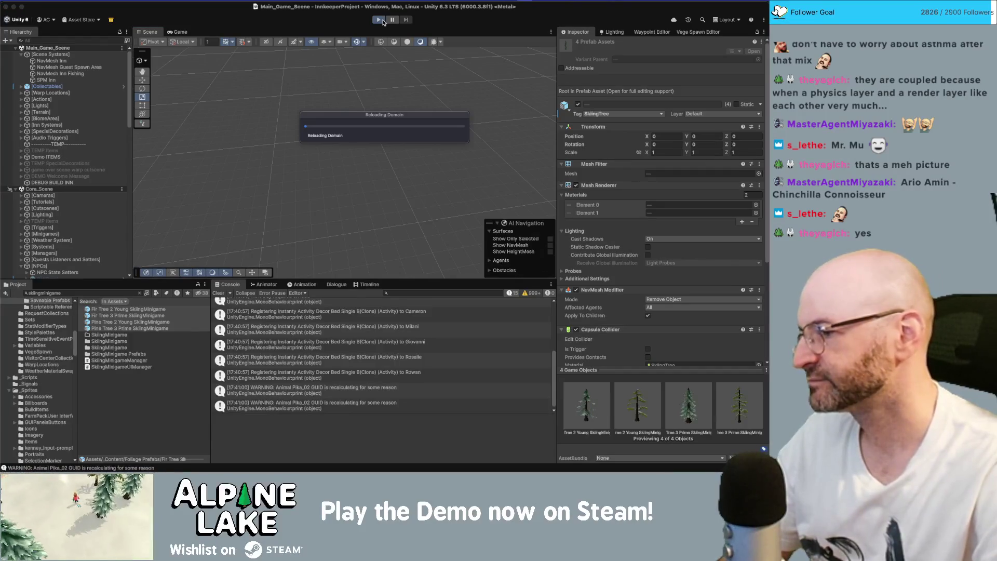
# Close the Photos window and return to the running game
pyautogui.press('super+Tab')
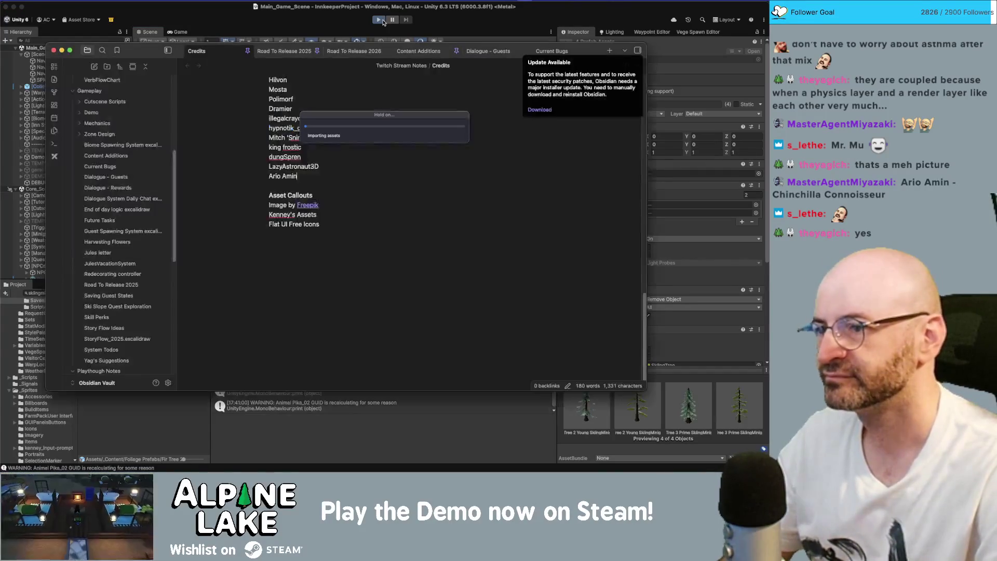
pyautogui.press('super+Tab')
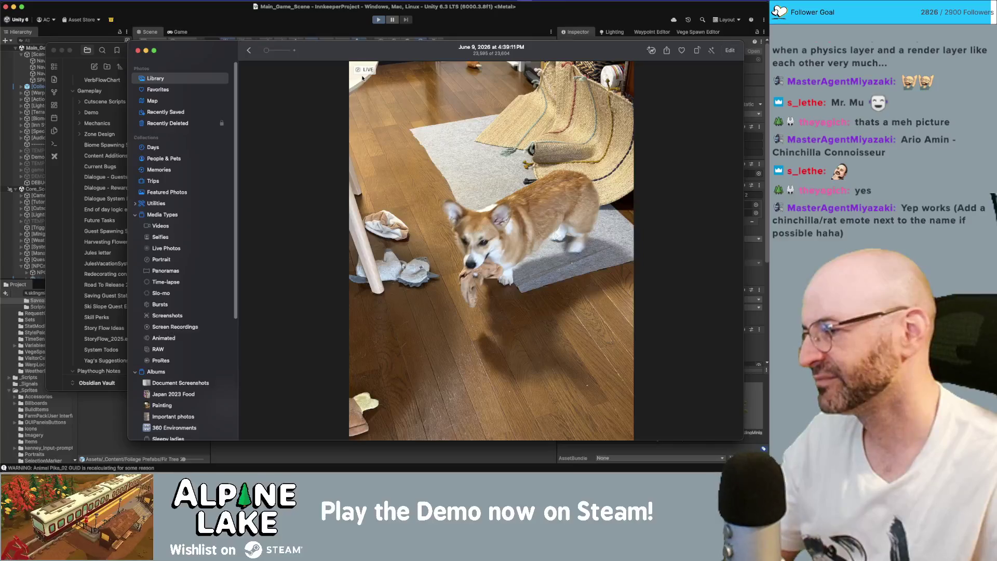
pyautogui.press('super+q')
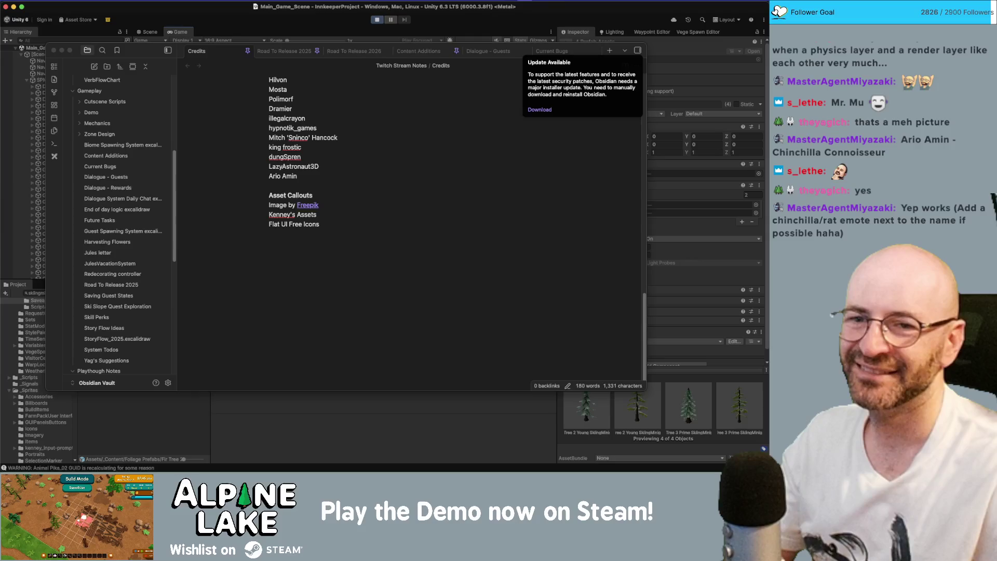
pyautogui.press('super+Tab')
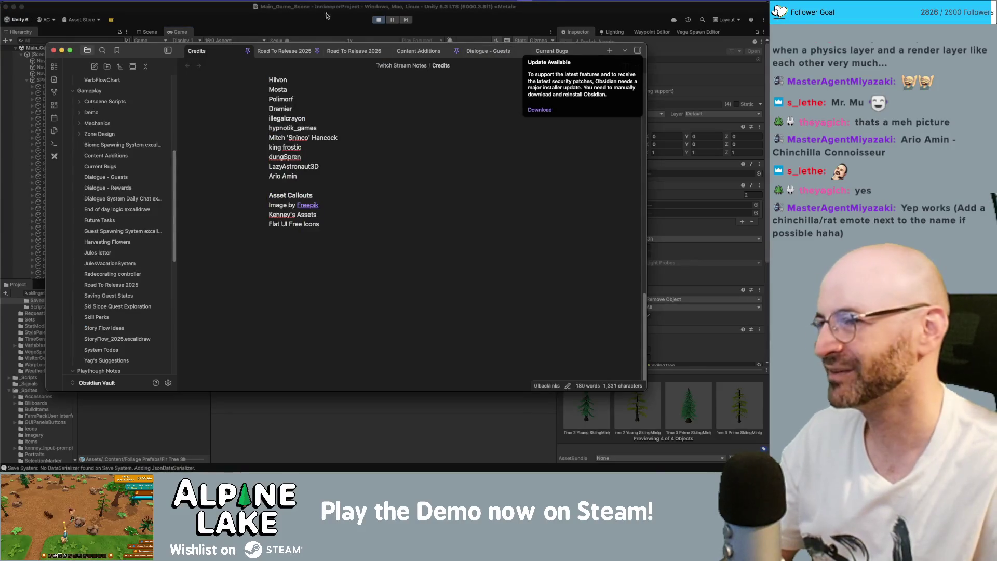
pyautogui.press('super+Tab')
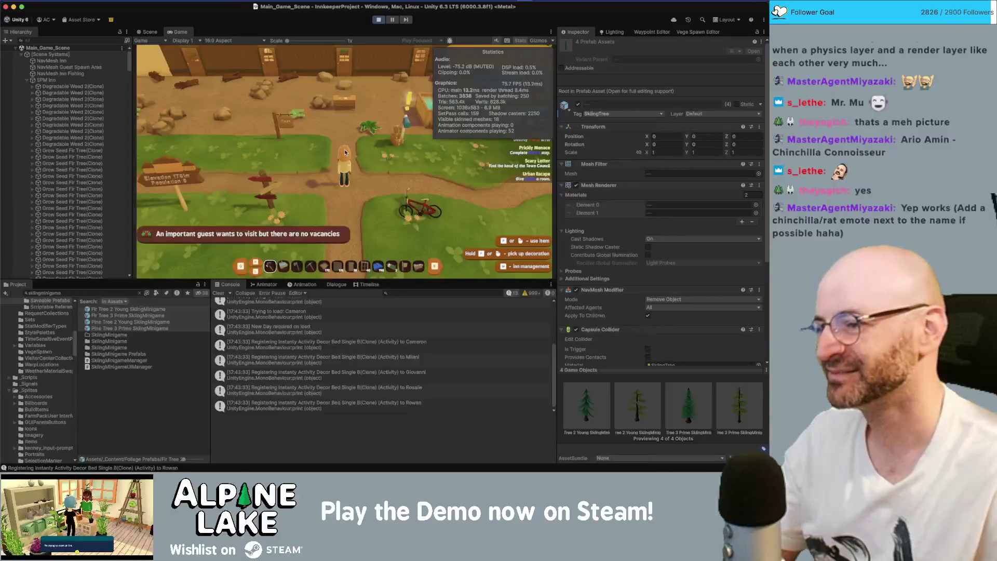
# Walk the character down the path with S, then up with W into Slope_Beginner_Scene
pyautogui.press('s')
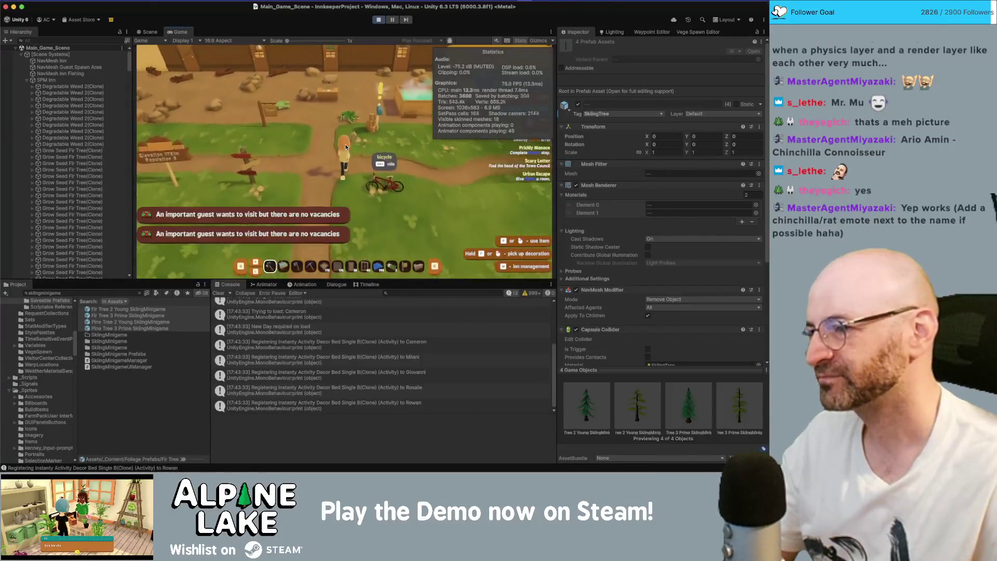
pyautogui.press('s')
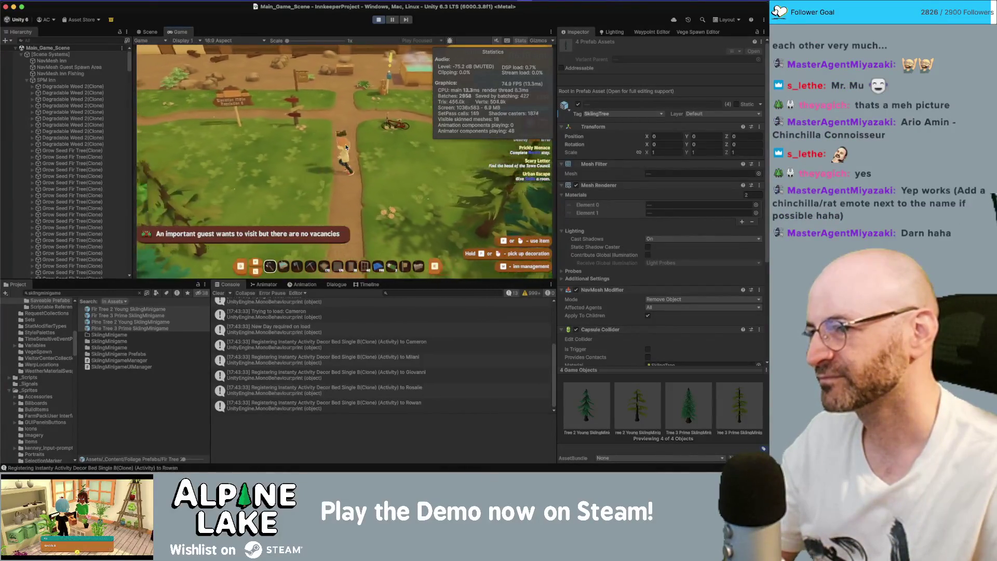
pyautogui.press('s')
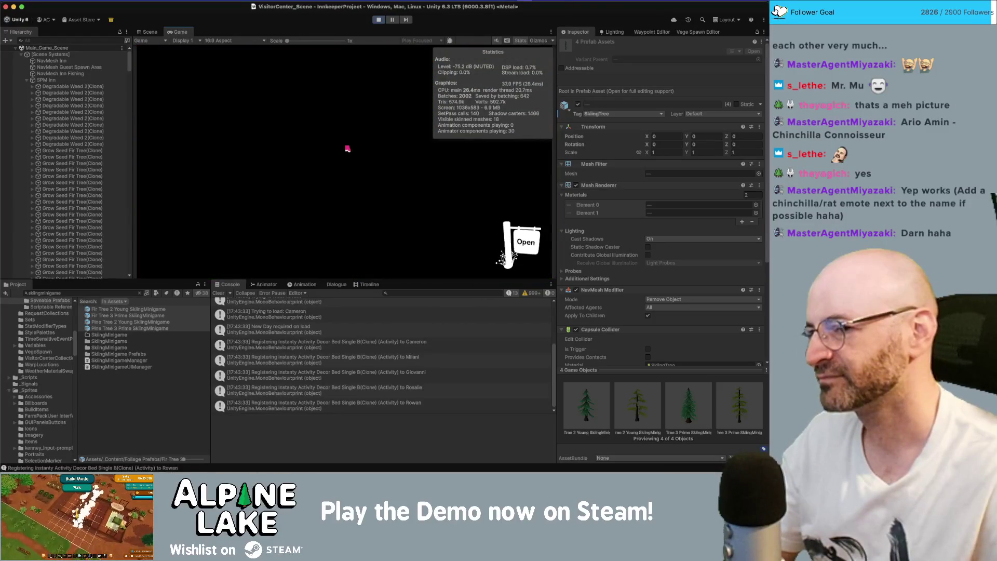
pyautogui.press('w')
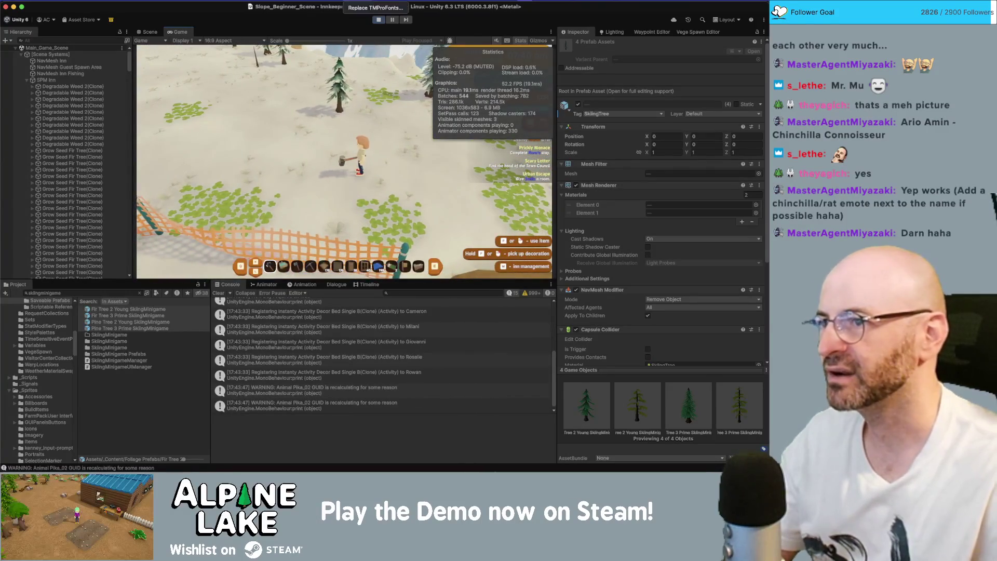
# Show the Profiler, move it left, and select a later, slower frame
pyautogui.click(383, 5)
pyautogui.moveTo(399, 223)
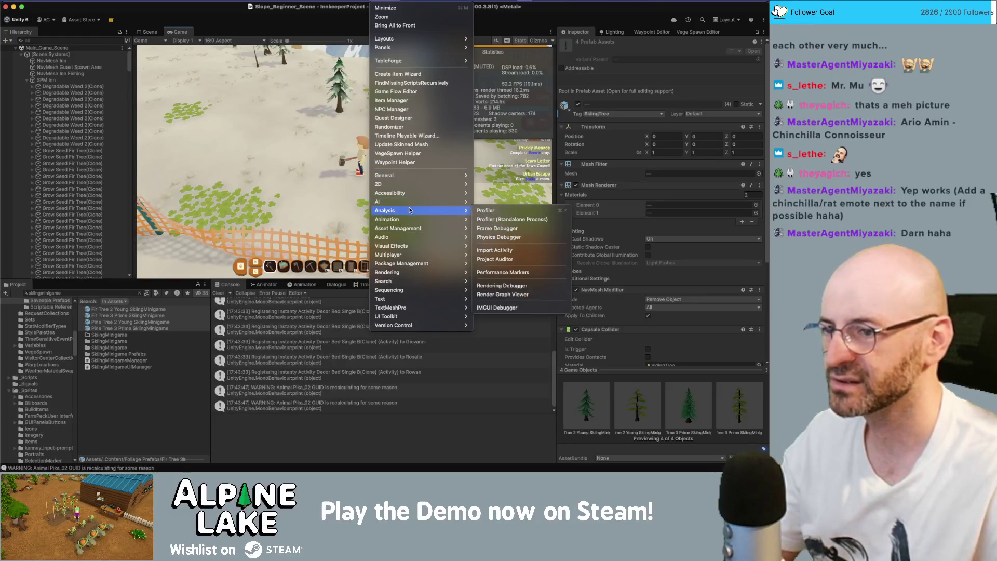
pyautogui.click(509, 217)
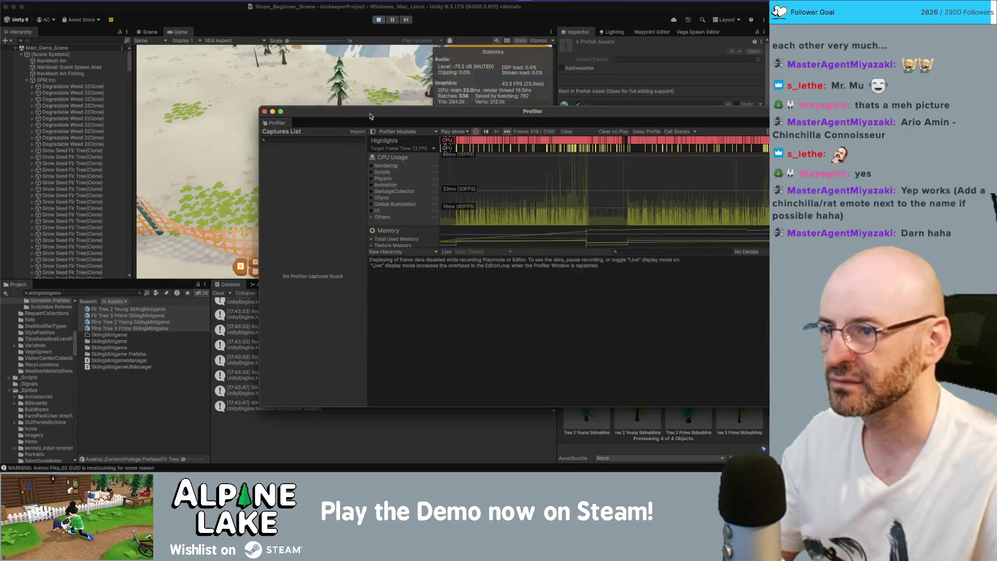
pyautogui.moveTo(376, 111); pyautogui.dragTo(256, 111)
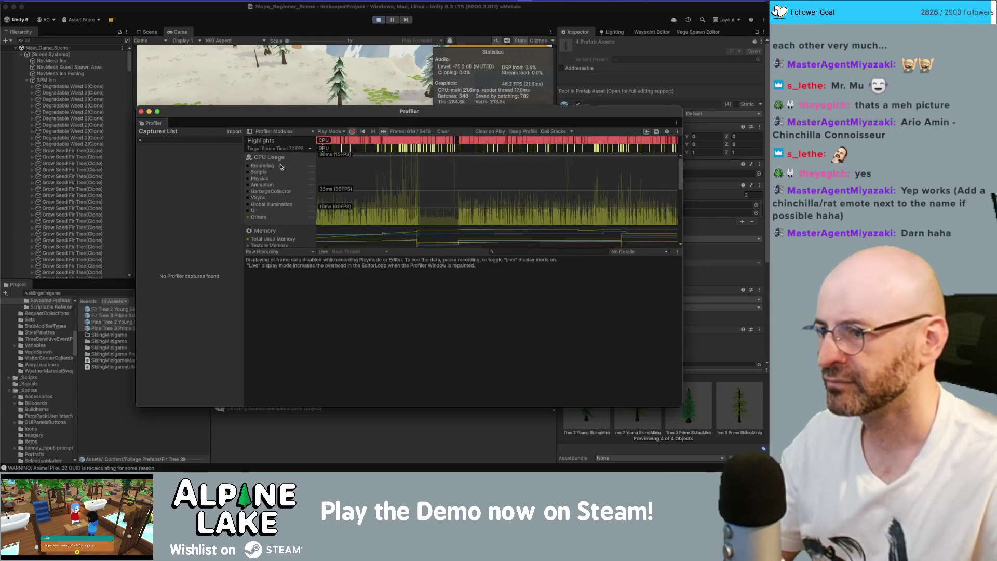
pyautogui.click(438, 171)
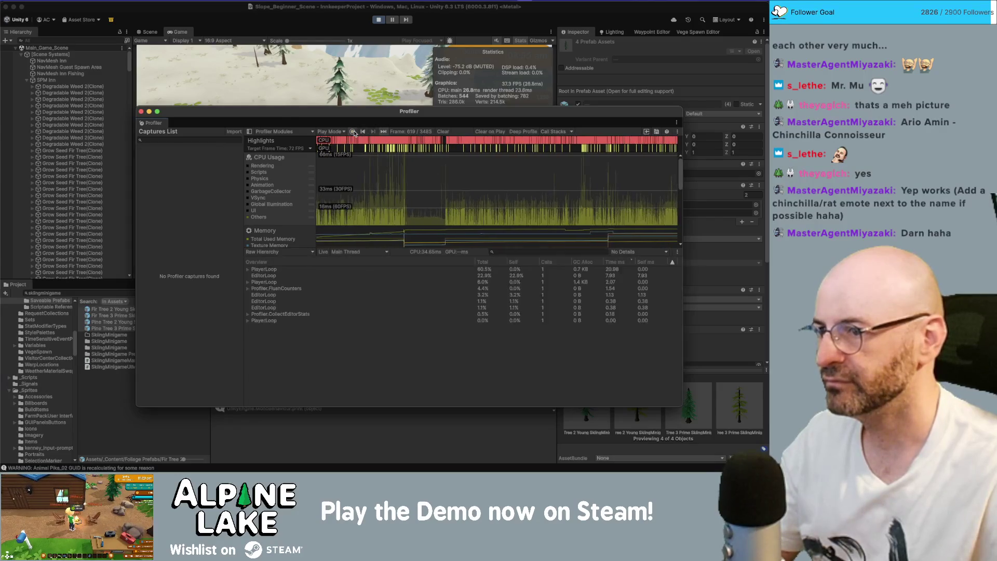
pyautogui.click(582, 219)
pyautogui.moveTo(583, 218); pyautogui.dragTo(587, 218)
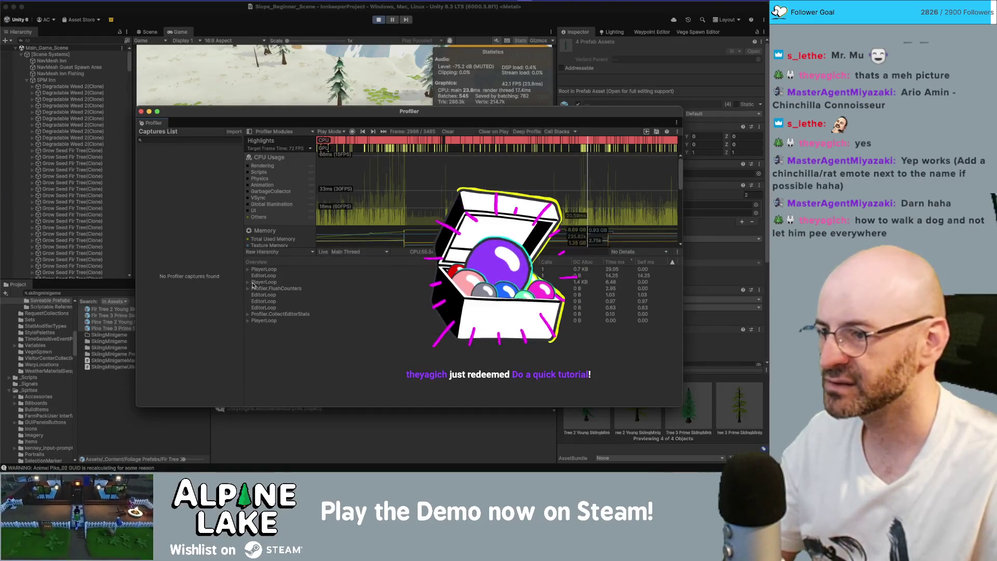
# Expand PlayerLoop > UpdateScene > AIUpdatePostScript > NavMeshManager, then close the Profiler
pyautogui.click(247, 270)
pyautogui.click(252, 275)
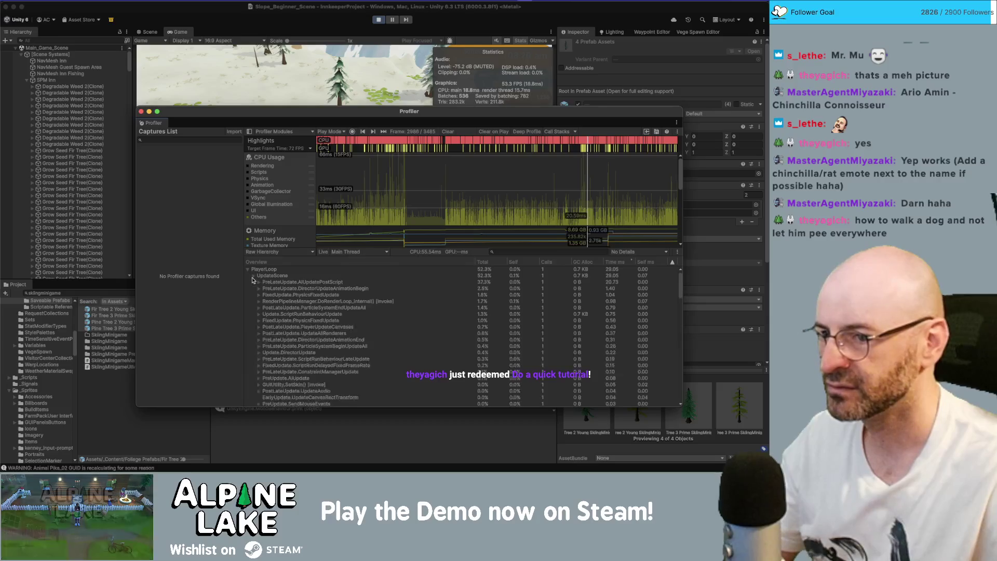
pyautogui.click(259, 282)
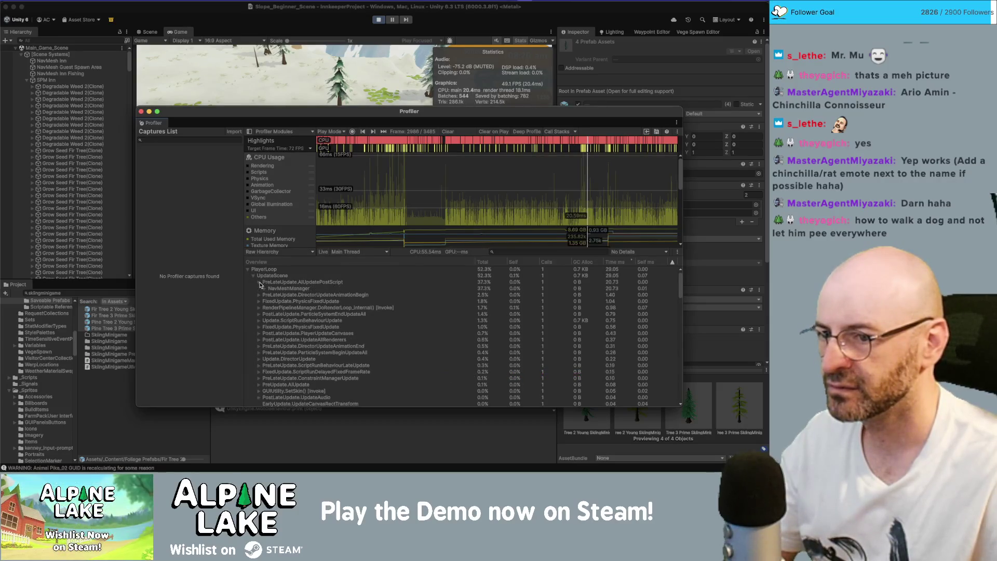
pyautogui.click(264, 288)
pyautogui.click(288, 289)
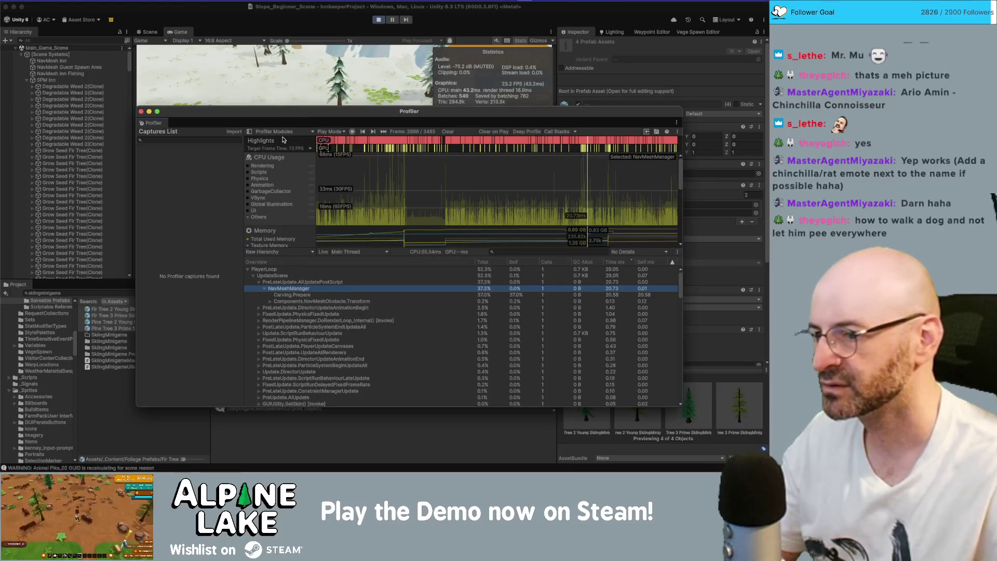
pyautogui.press('super+w')
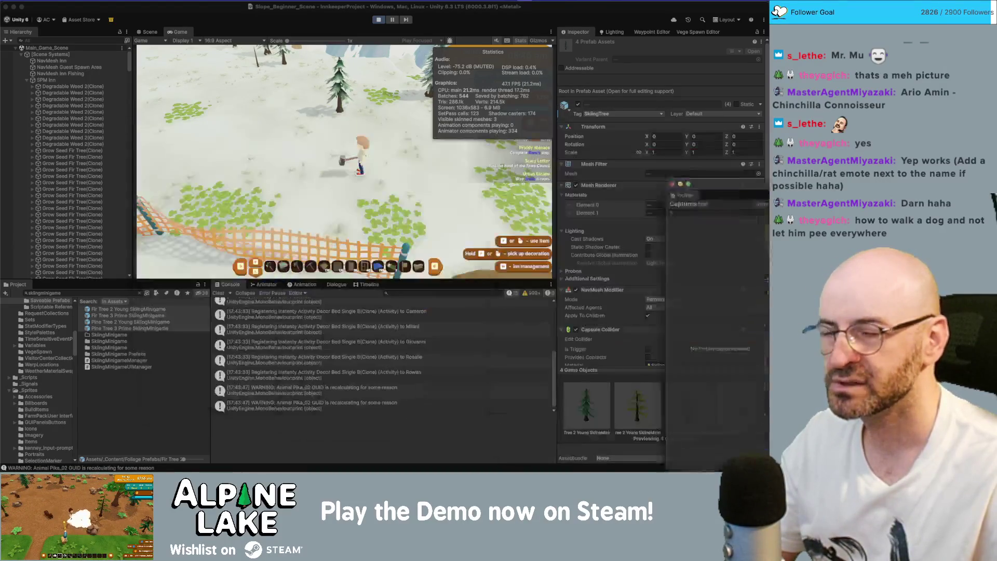
# Collapse SPM Inn and Core_Scene, and expand Slope_Beginner_Scene down to [Terrain]
pyautogui.click(27, 83)
pyautogui.scroll(-10, 46, 225)
pyautogui.scroll(10, 46, 225)
pyautogui.click(37, 161)
pyautogui.press('Left')
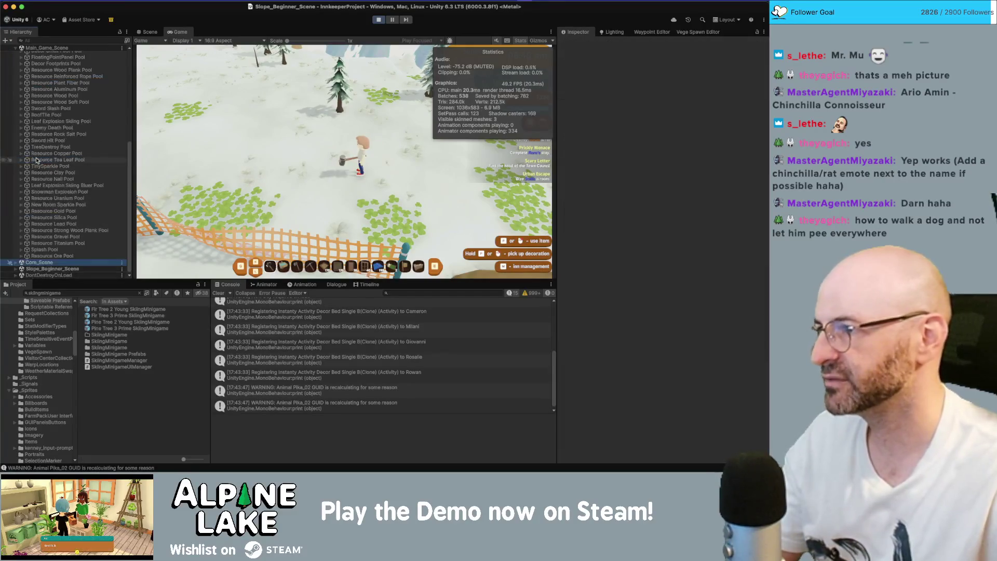
pyautogui.press('Down')
pyautogui.press('Right')
pyautogui.press('Down')
pyautogui.press('Down')
pyautogui.press('Down')
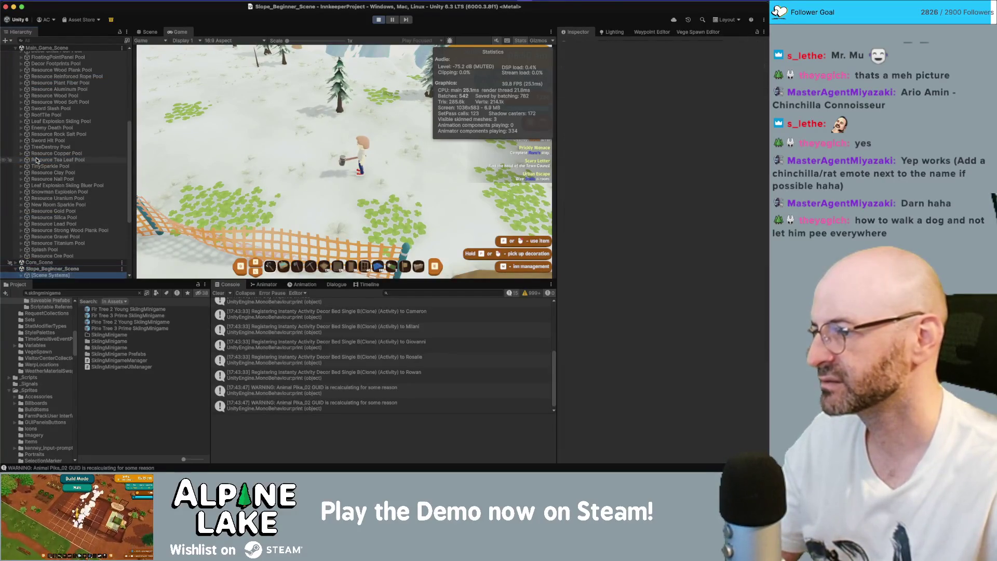
pyautogui.press('Down')
pyautogui.press('Down')
pyautogui.press('Down')
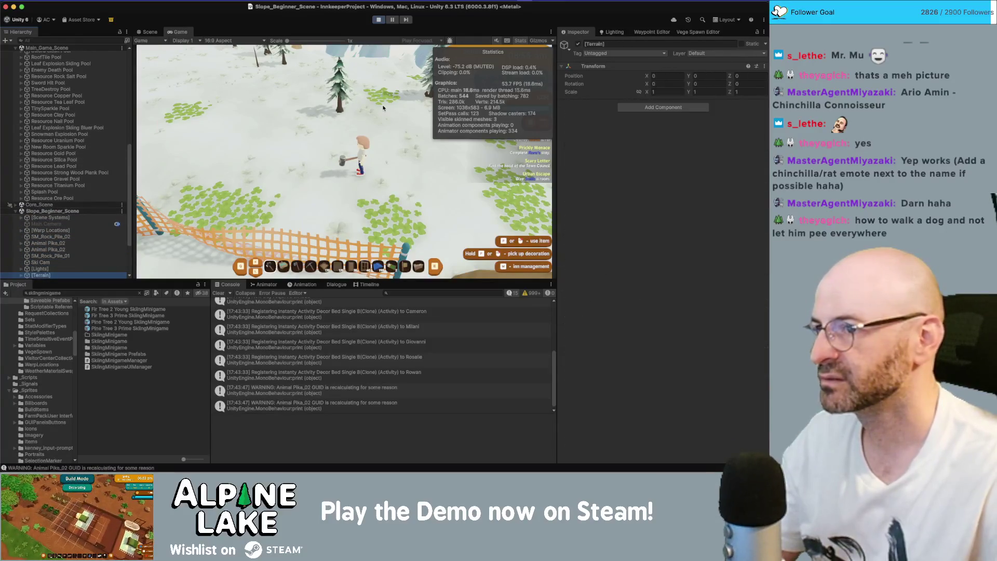
pyautogui.scroll(-5, 89, 239)
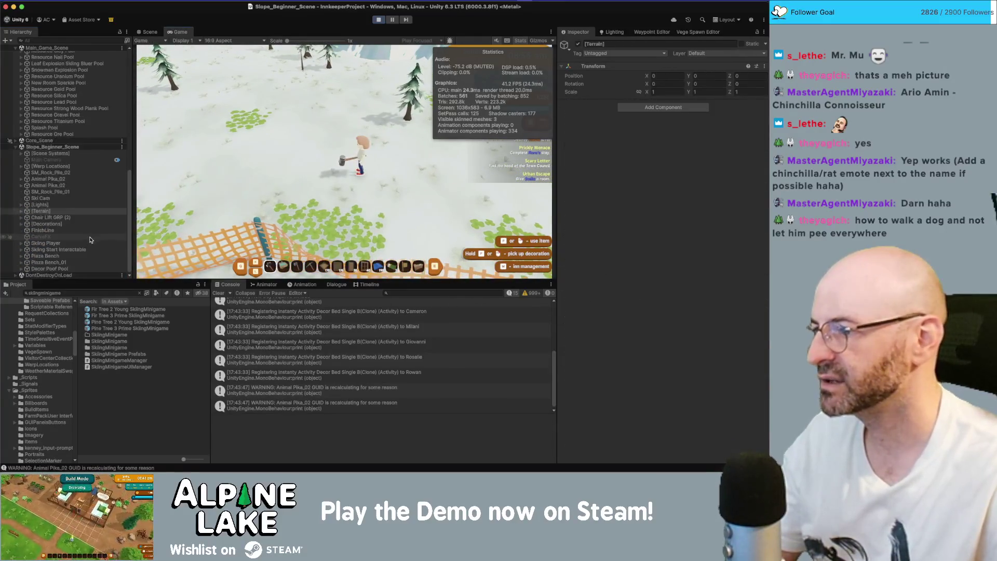
# Deactivate Plaza Bench and Plaza Bench_01
pyautogui.click(77, 255)
pyautogui.keyDown('shift'); pyautogui.click(78, 262); pyautogui.keyUp('shift')
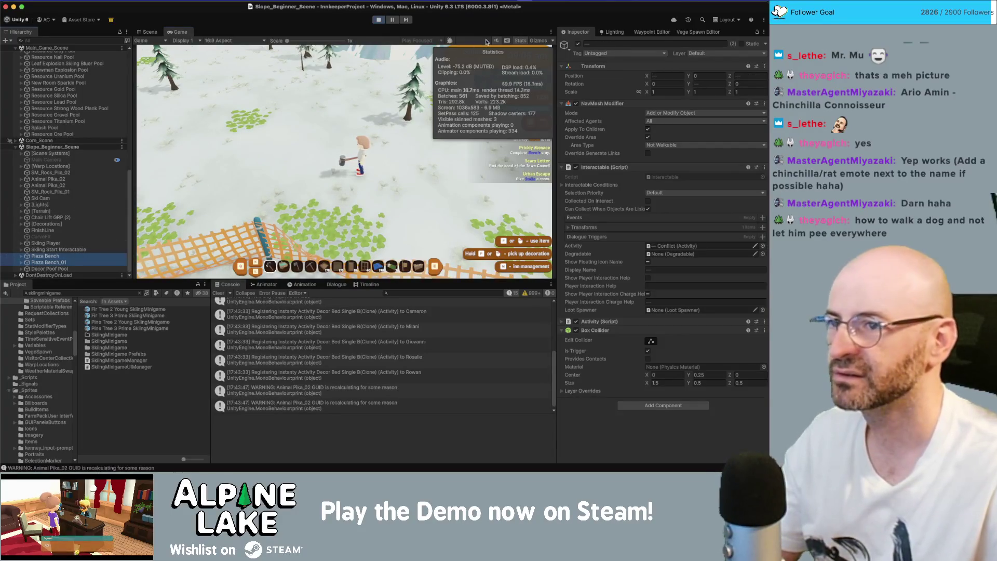
pyautogui.click(577, 44)
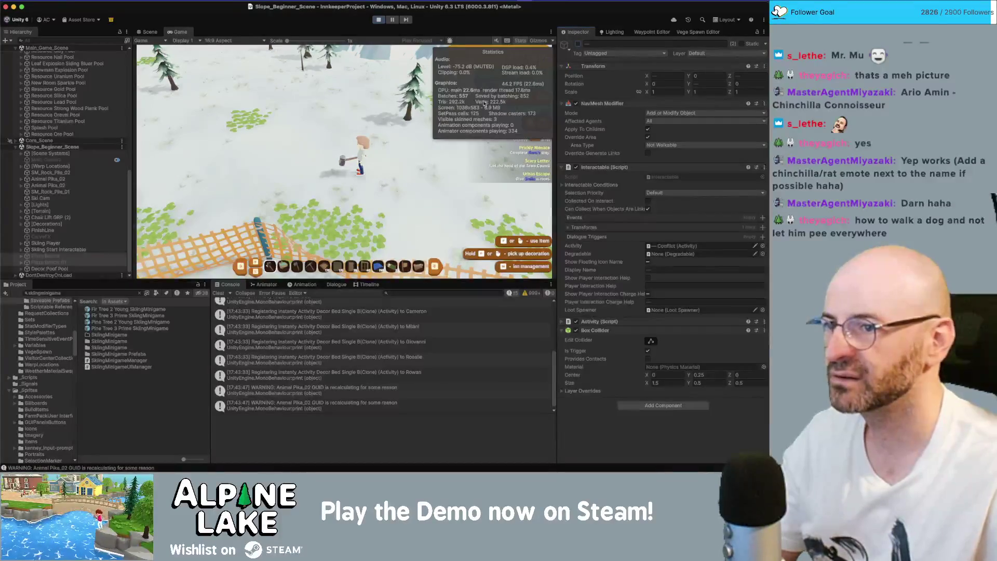
pyautogui.press('a')
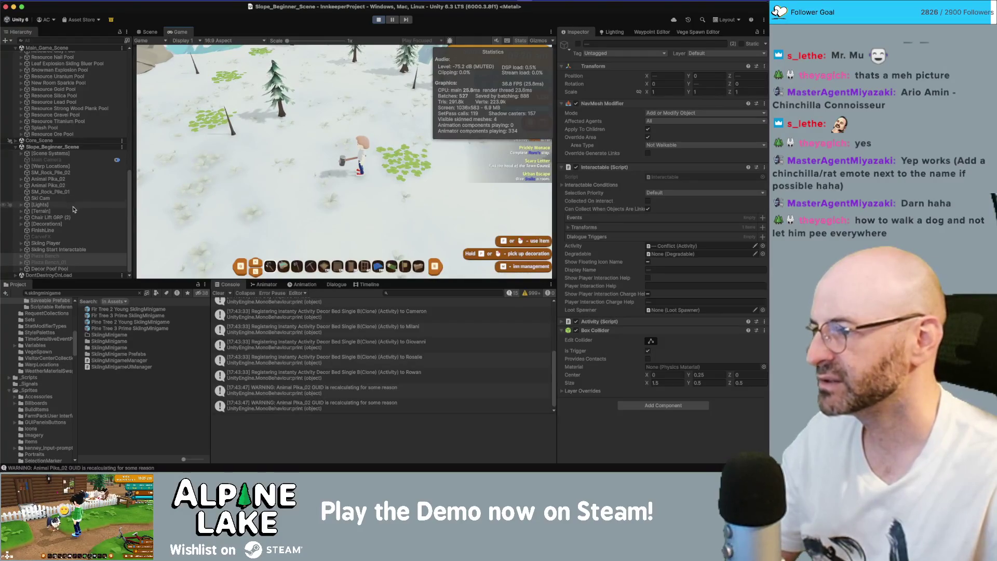
# Deactivate the four Mountain_2 objects under [Terrain]
pyautogui.click(21, 211)
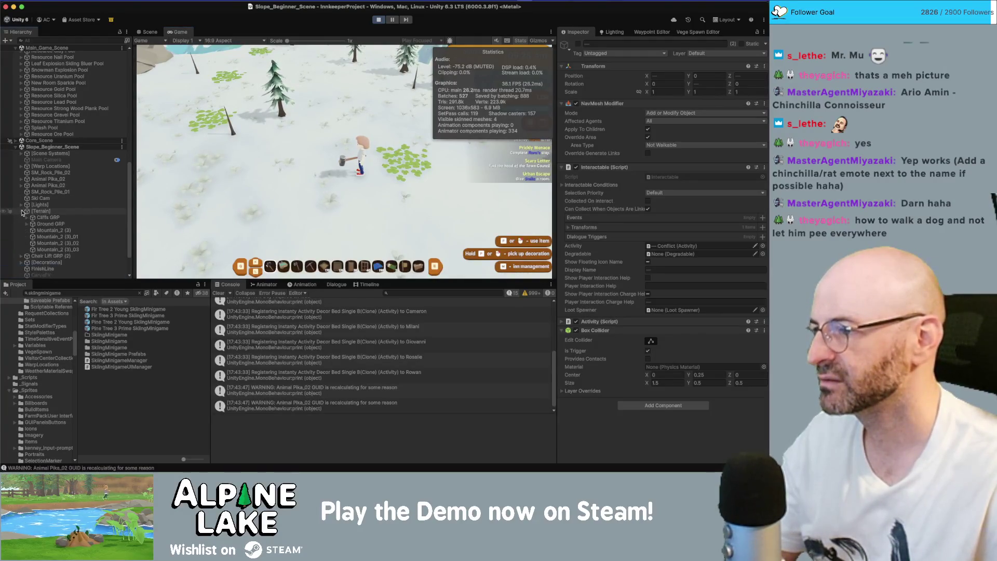
pyautogui.click(65, 230)
pyautogui.keyDown('shift'); pyautogui.click(65, 249); pyautogui.keyUp('shift')
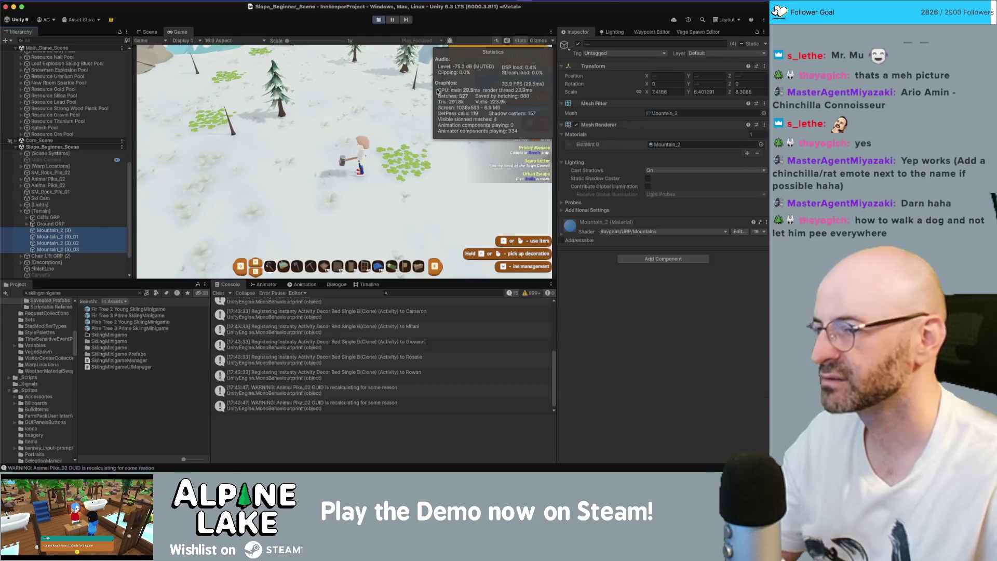
pyautogui.click(577, 45)
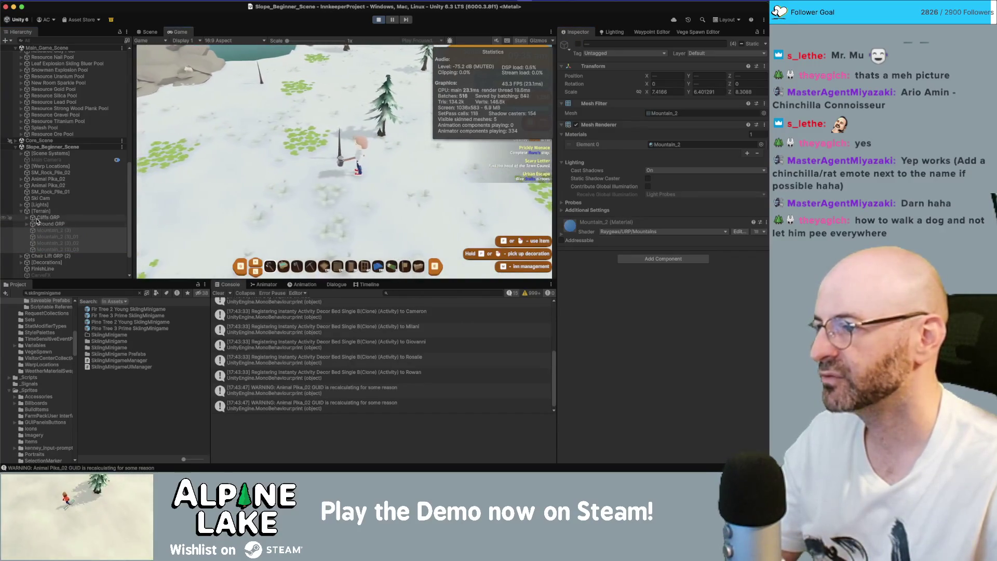
# Deactivate Cliffs GRP and Ground GRP
pyautogui.click(26, 218)
pyautogui.click(26, 218)
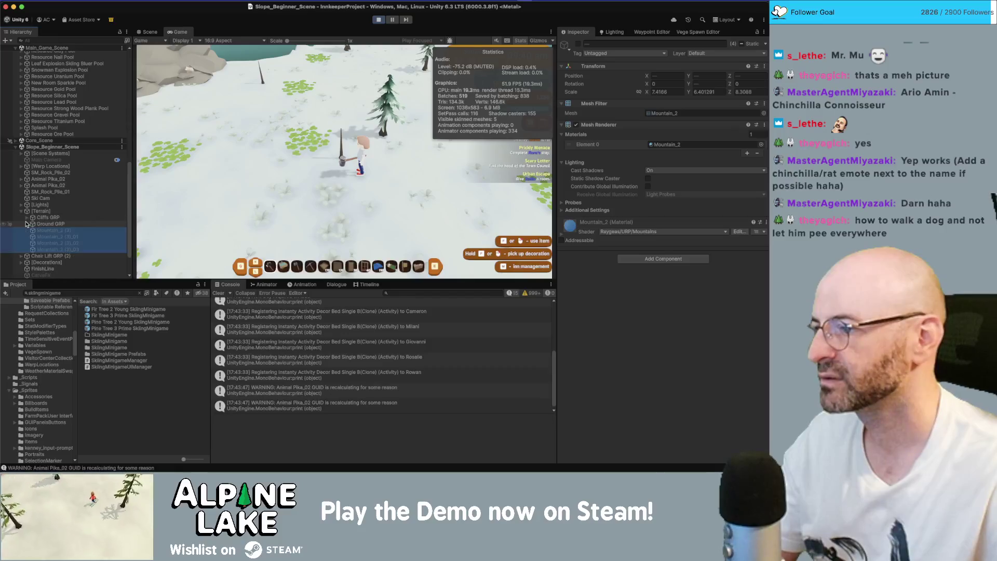
pyautogui.click(45, 218)
pyautogui.keyDown('shift'); pyautogui.click(44, 224); pyautogui.keyUp('shift')
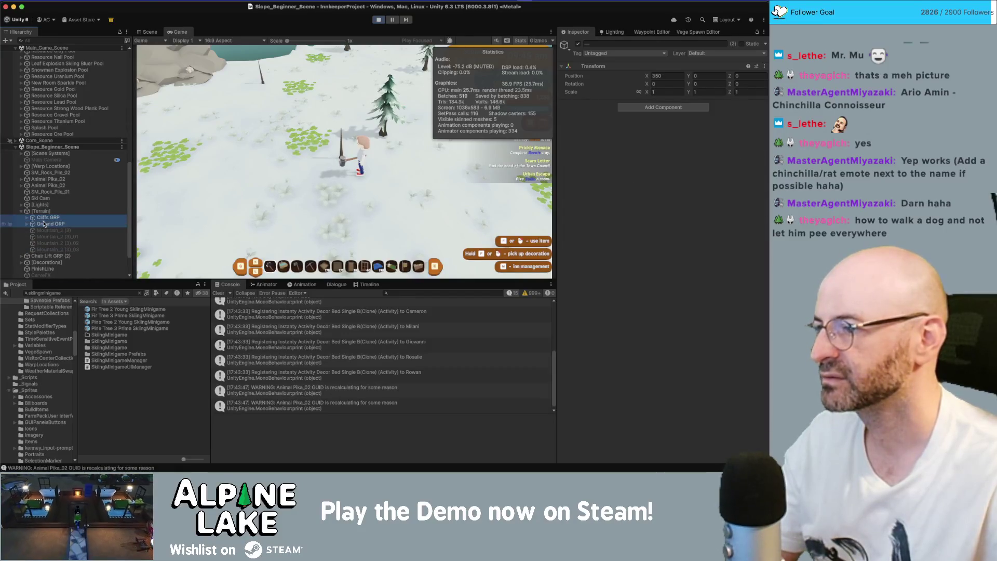
pyautogui.click(580, 44)
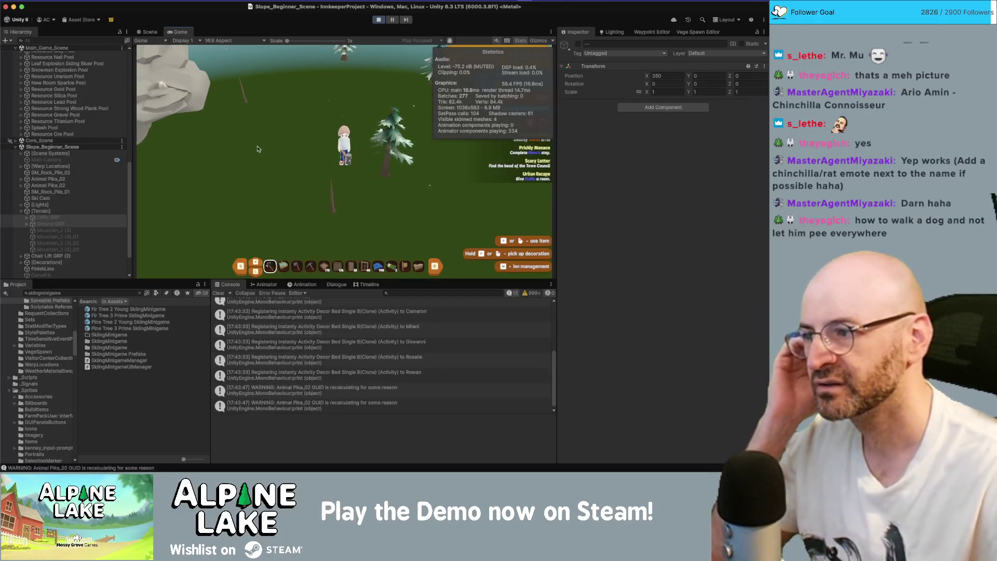
# Deactivate SM_Rock_Pile_01, both Animal Pika_02 objects and SM_Rock_Pile_02
pyautogui.click(77, 198)
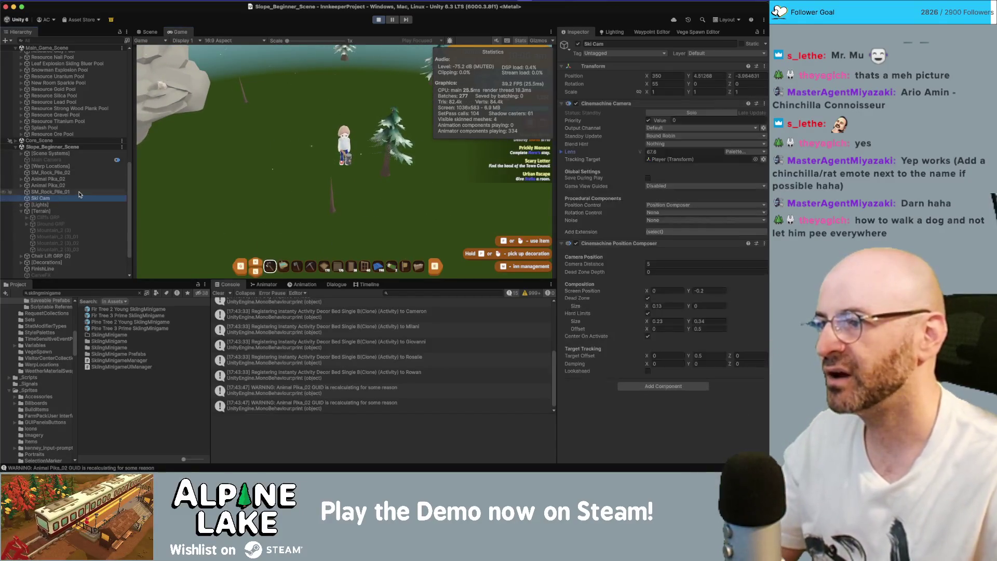
pyautogui.click(80, 192)
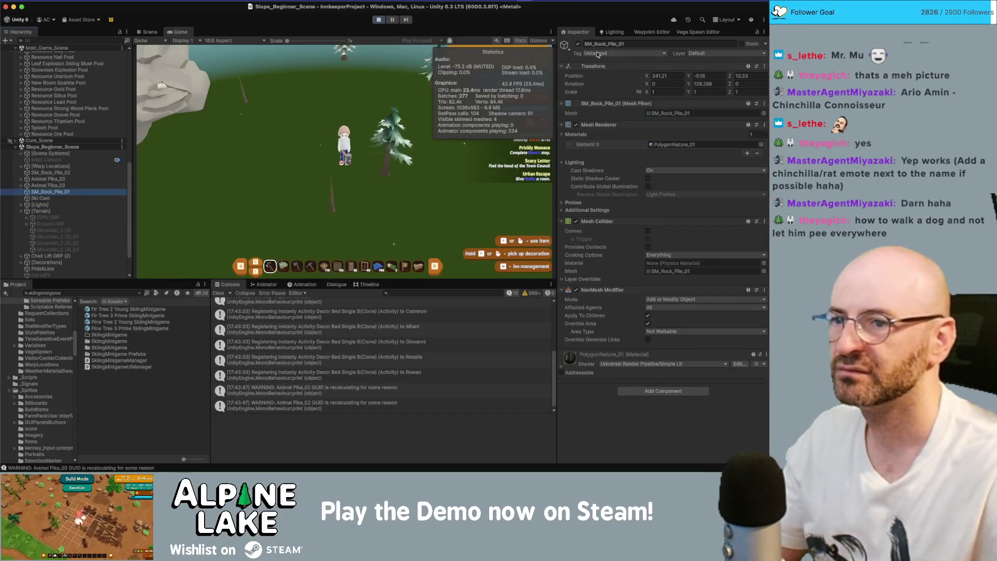
pyautogui.click(578, 44)
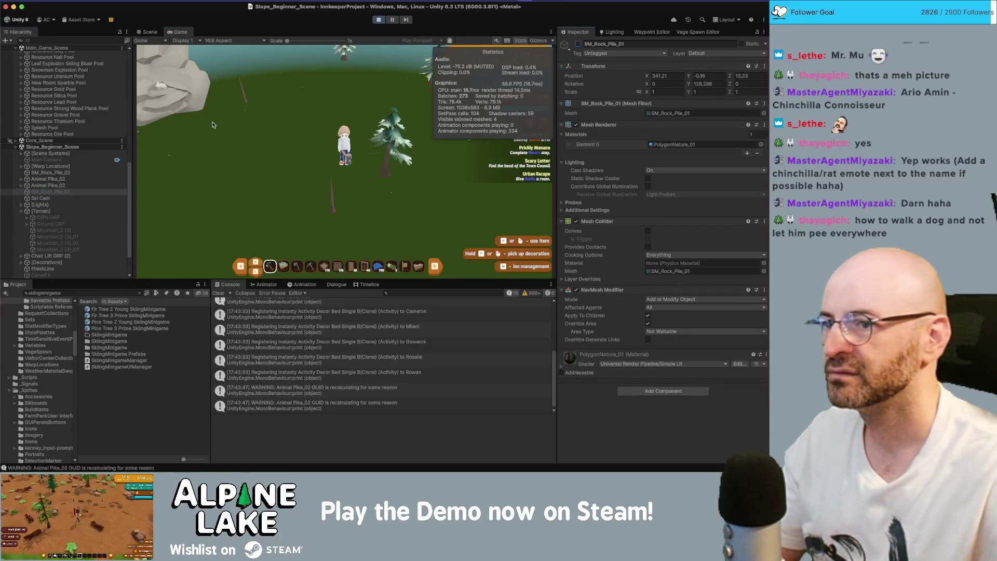
pyautogui.click(48, 186)
pyautogui.keyDown('shift'); pyautogui.click(47, 179); pyautogui.keyUp('shift')
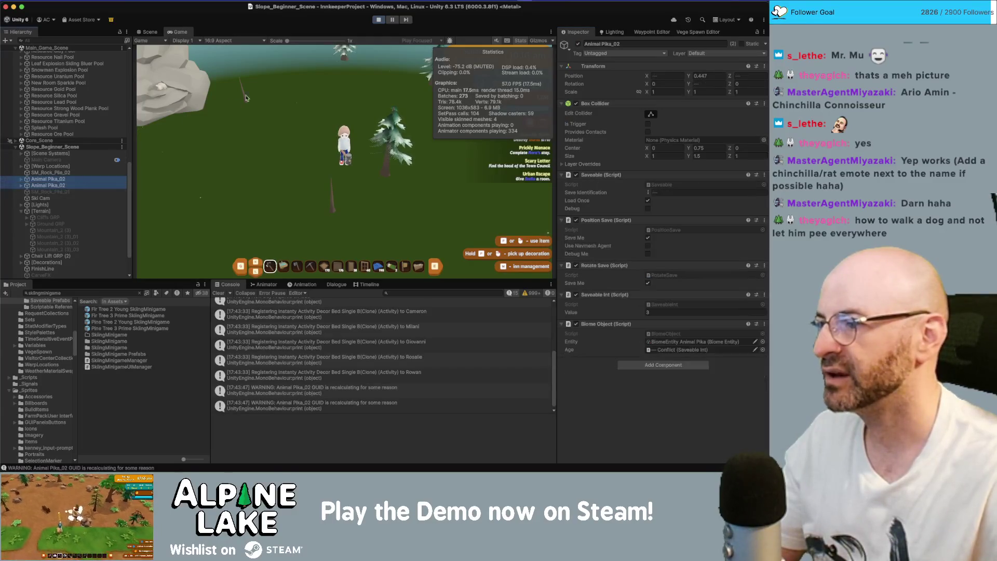
pyautogui.click(578, 45)
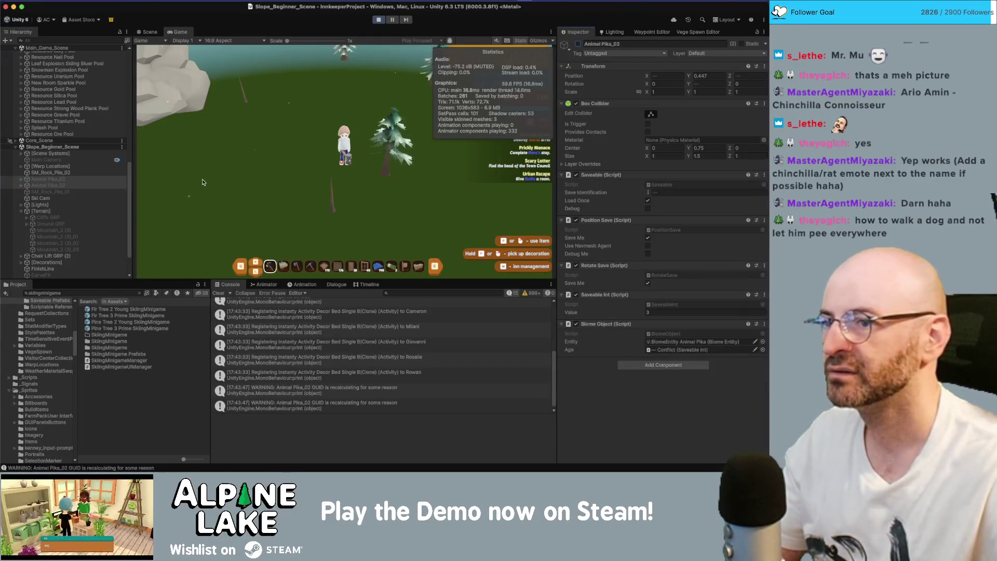
pyautogui.click(50, 172)
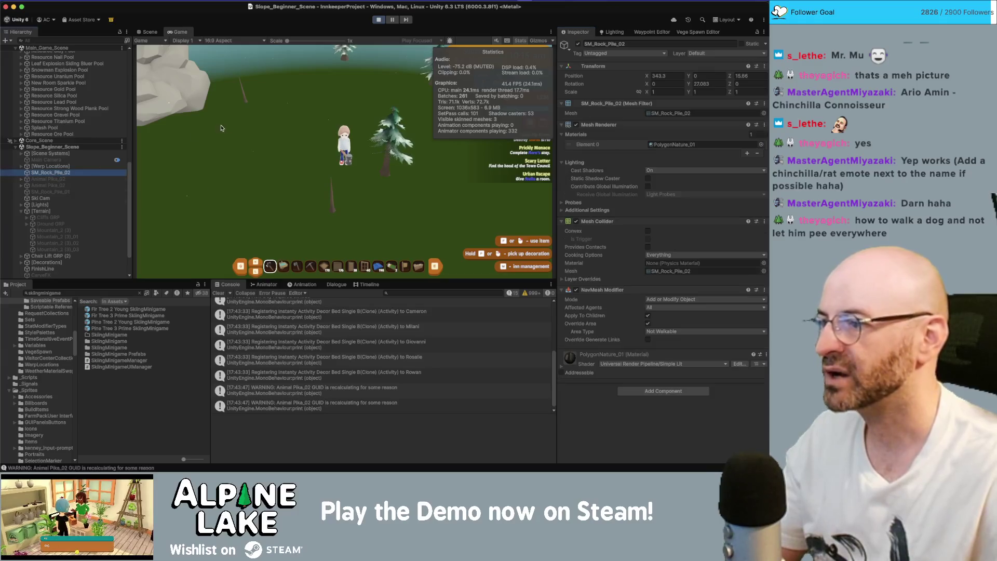
pyautogui.click(577, 44)
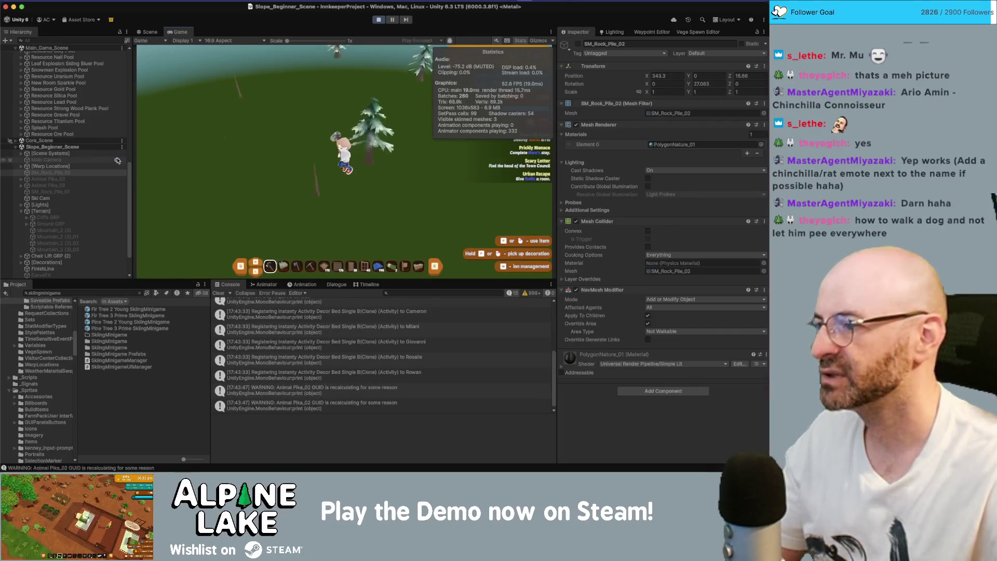
# Expand [Decorations] and select the first Snowman
pyautogui.scroll(-3, 58, 204)
pyautogui.click(23, 231)
pyautogui.scroll(-4, 54, 231)
pyautogui.click(47, 171)
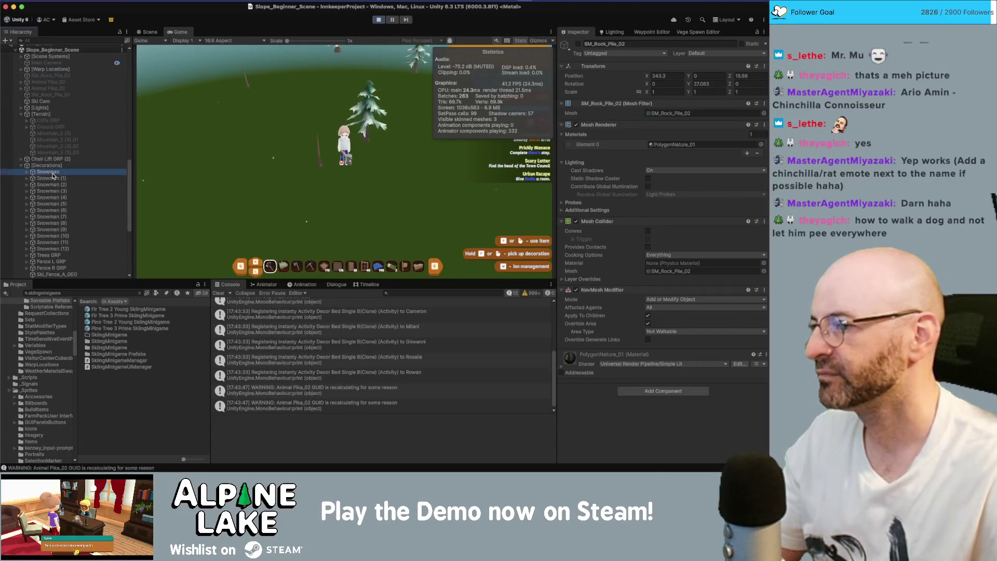
# Deactivate all thirteen snowmen, Snowman through Snowman (12)
pyautogui.keyDown('shift'); pyautogui.click(52, 242); pyautogui.keyUp('shift')
pyautogui.keyDown('shift'); pyautogui.click(57, 249); pyautogui.keyUp('shift')
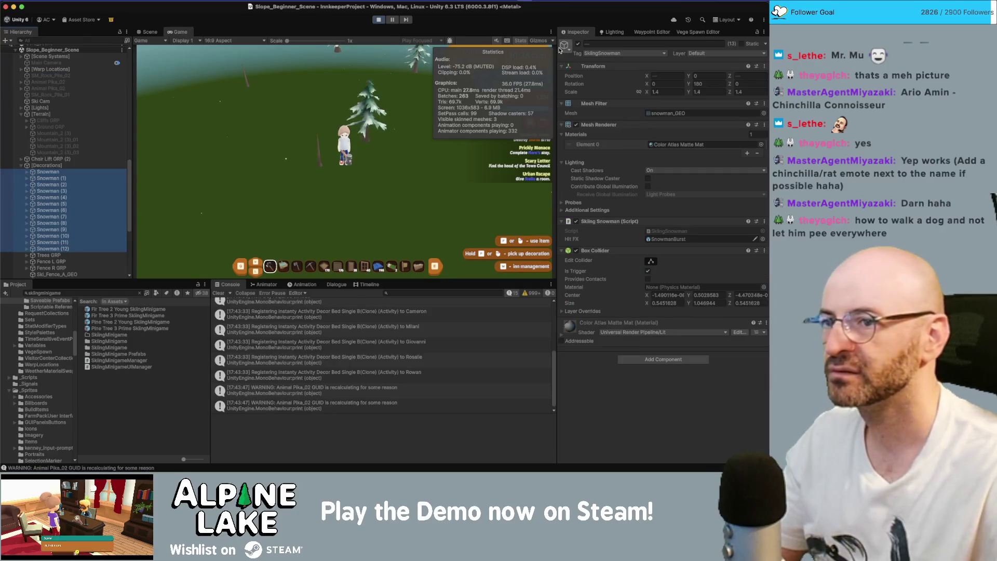
pyautogui.click(577, 45)
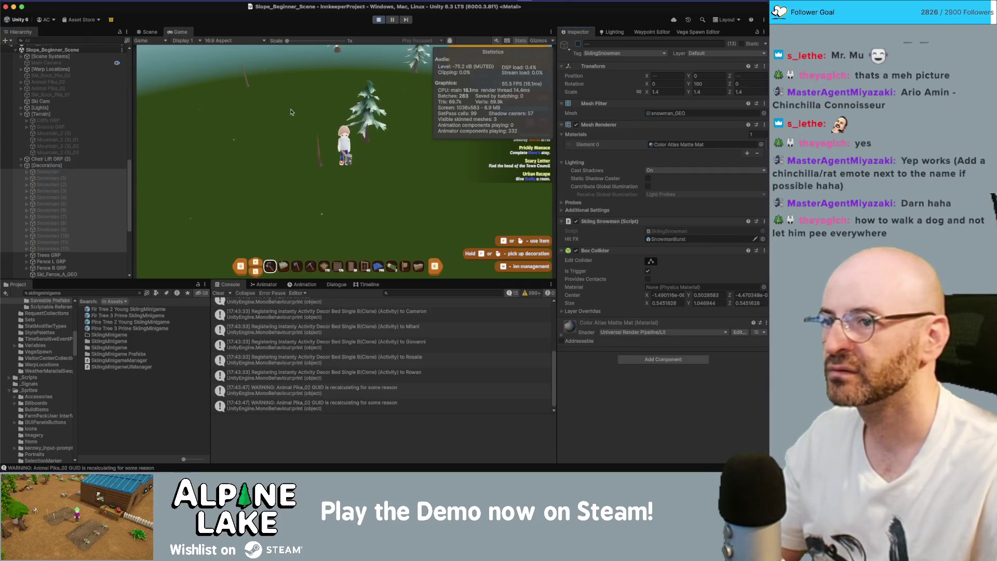
# Deactivate Fence L GRP and Fence R GRP
pyautogui.scroll(-3, 67, 211)
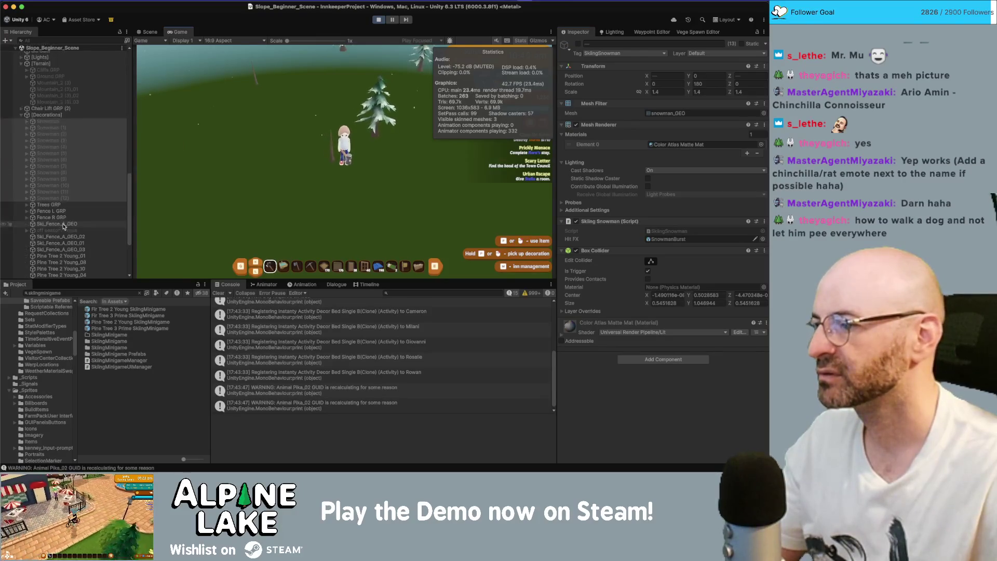
pyautogui.click(68, 212)
pyautogui.keyDown('shift'); pyautogui.click(58, 218); pyautogui.keyUp('shift')
pyautogui.click(577, 44)
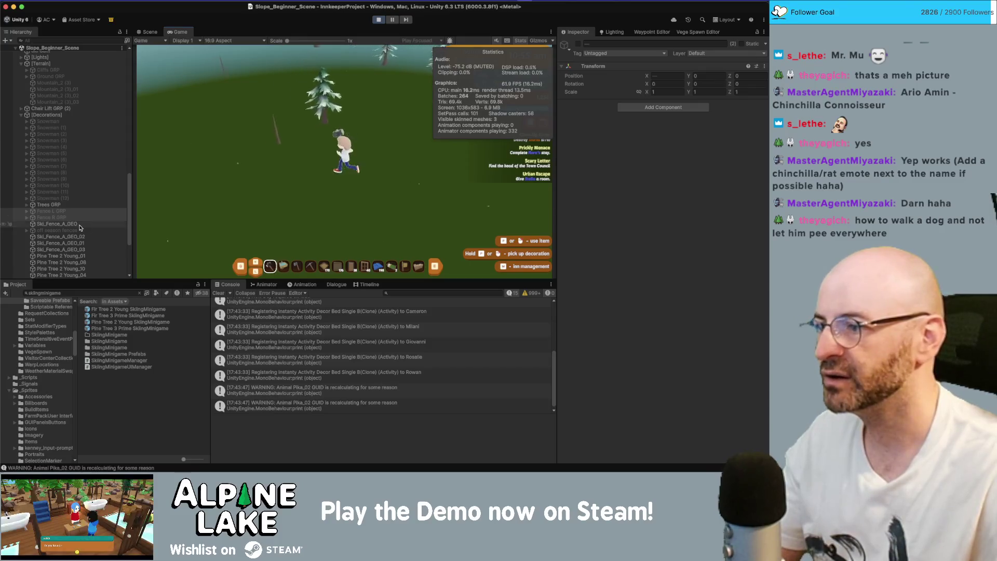
# Deactivate Trees GRP under Decorations
pyautogui.scroll(-3, 78, 229)
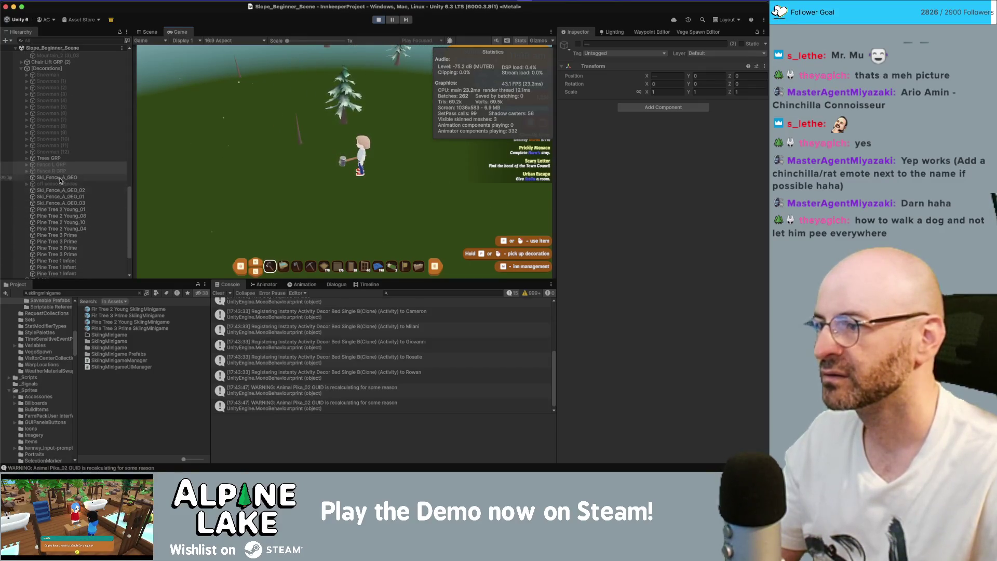
pyautogui.click(58, 158)
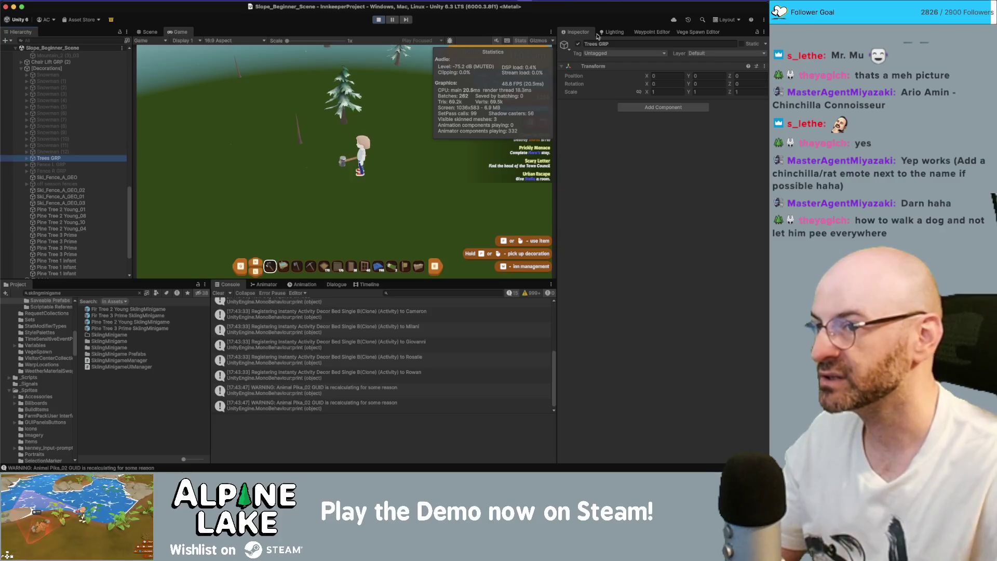
pyautogui.click(578, 45)
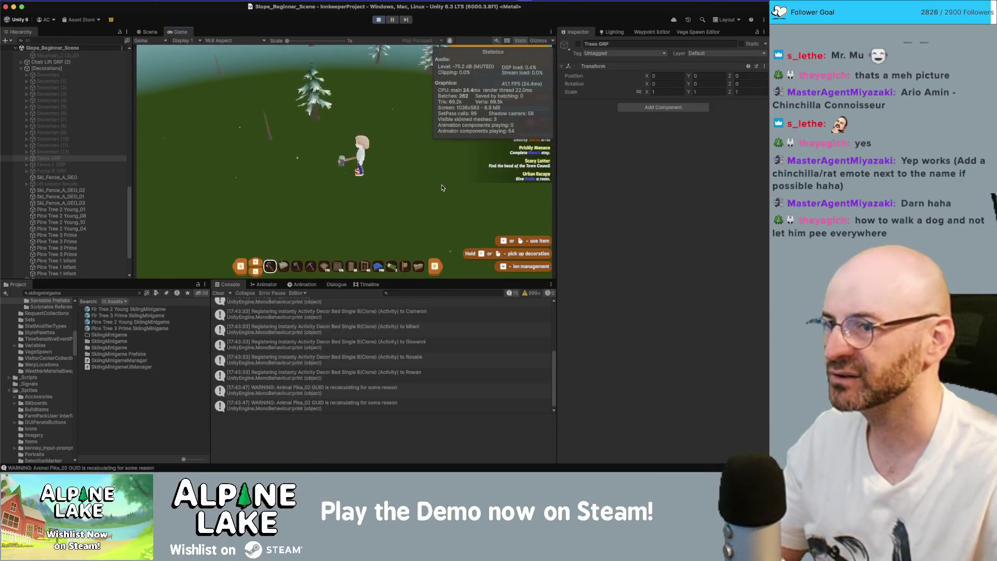
pyautogui.scroll(-3, 105, 191)
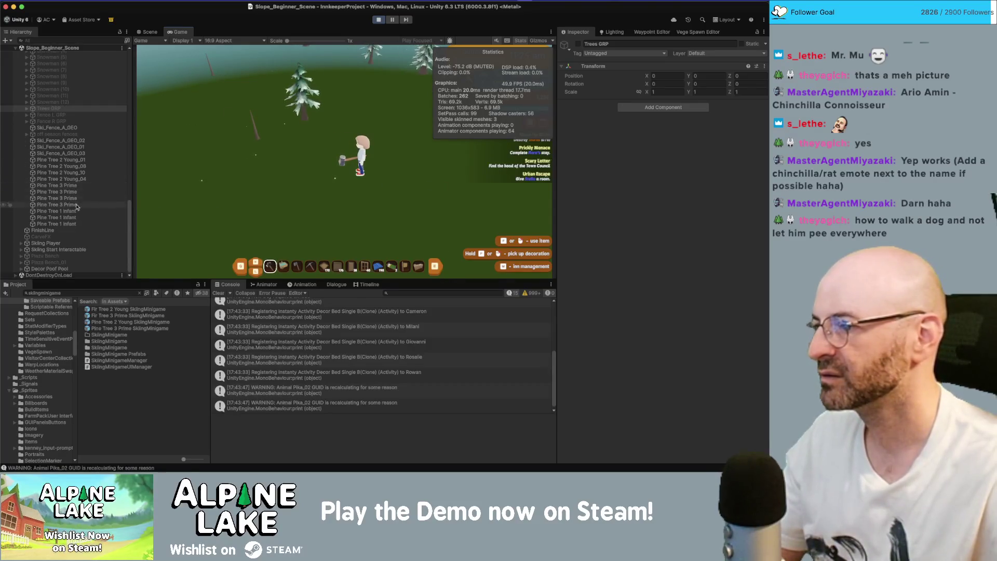
# Deactivate the Pine Tree 1 Infant objects, the ski fences and FinishLine
pyautogui.click(71, 224)
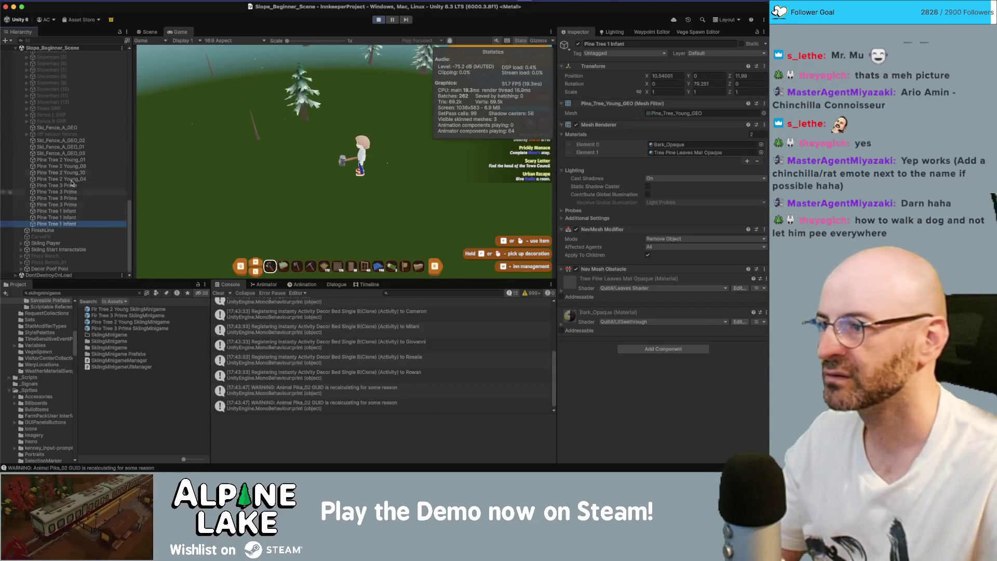
pyautogui.keyDown('shift'); pyautogui.click(79, 159); pyautogui.keyUp('shift')
pyautogui.keyDown('shift'); pyautogui.click(107, 144); pyautogui.keyUp('shift')
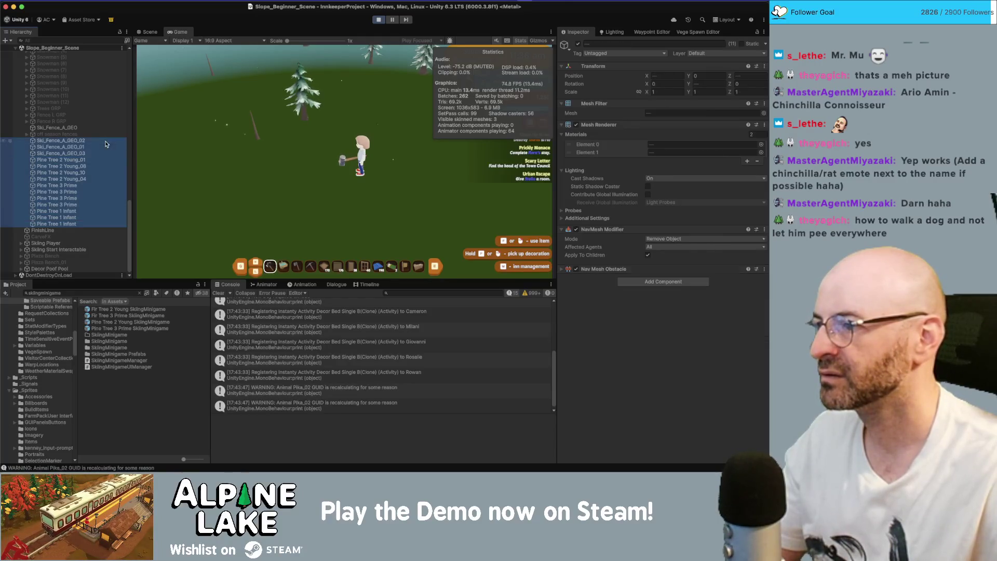
pyautogui.keyDown('super'); pyautogui.click(95, 128); pyautogui.keyUp('super')
pyautogui.click(578, 44)
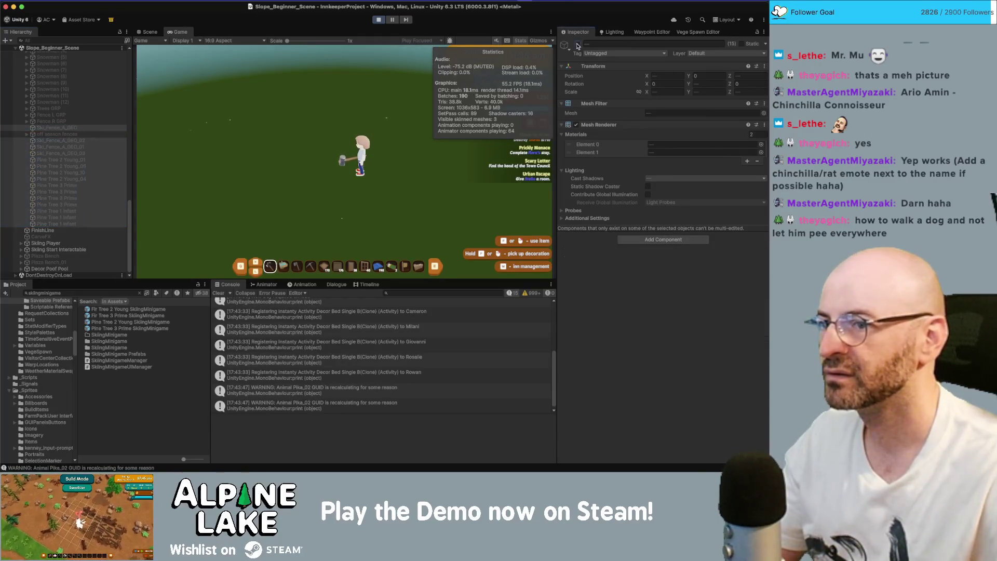
pyautogui.click(49, 230)
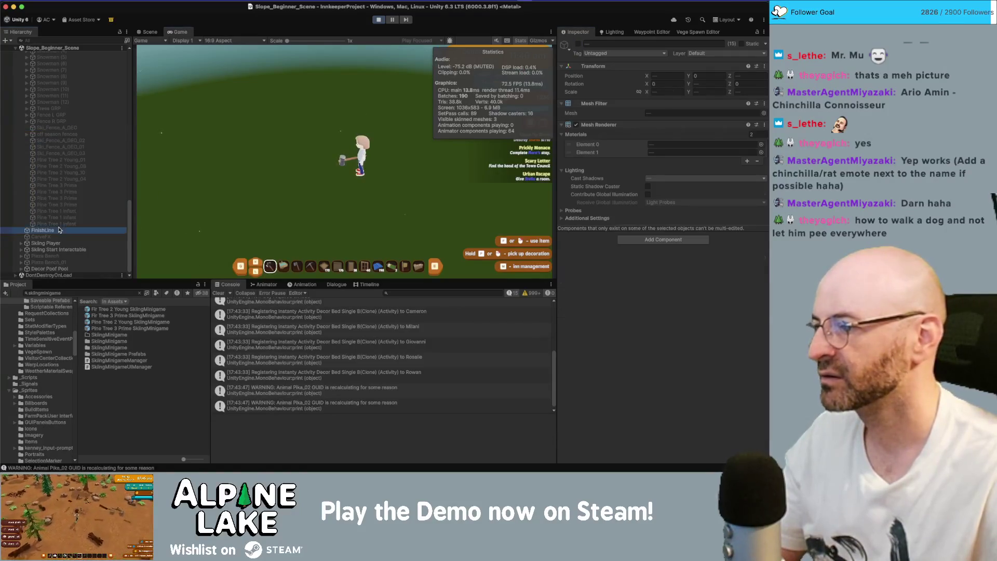
pyautogui.click(578, 45)
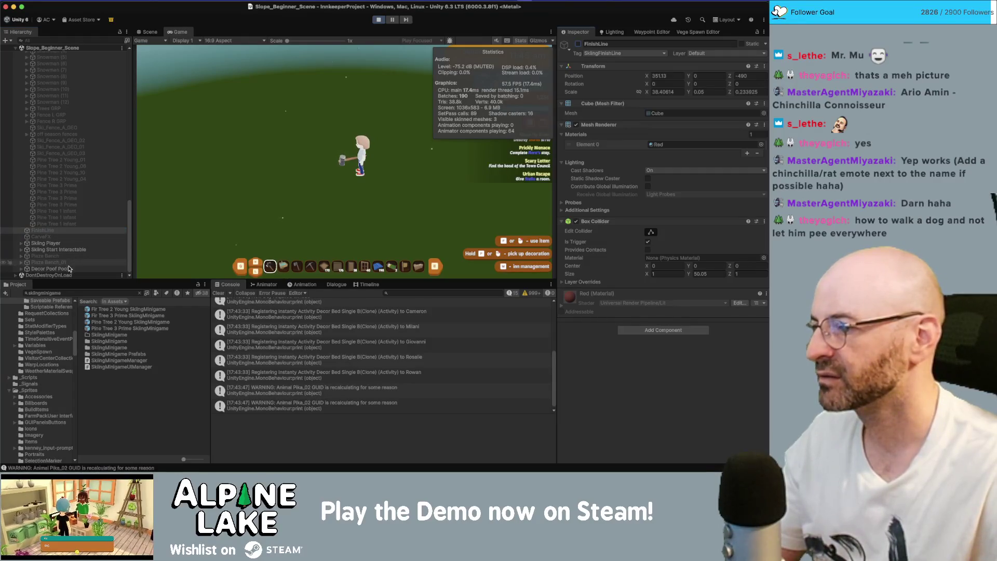
# Inspect Decor Poof Pool's children, then collapse Decorations and select Chair Lift GRP (2)
pyautogui.click(85, 268)
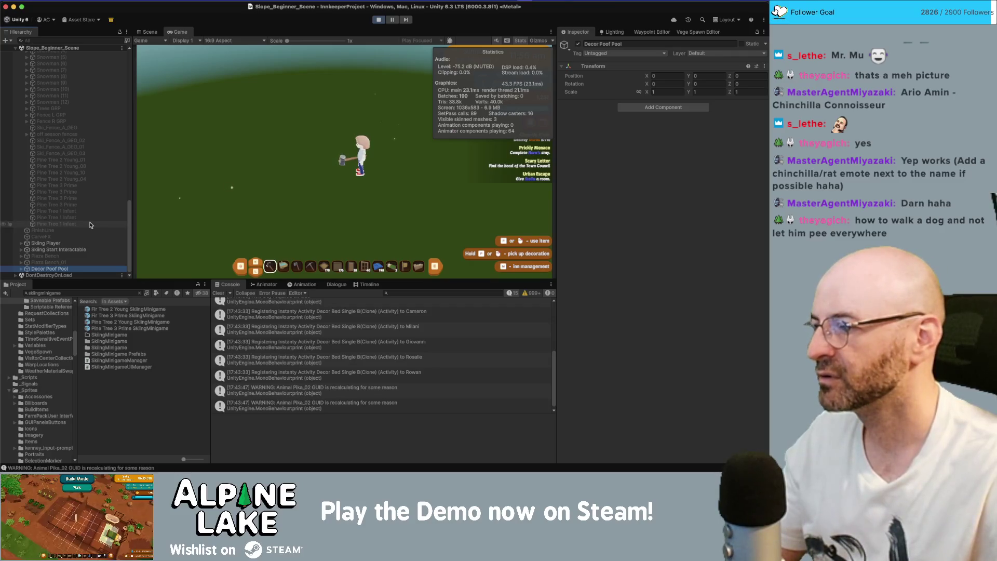
pyautogui.click(22, 269)
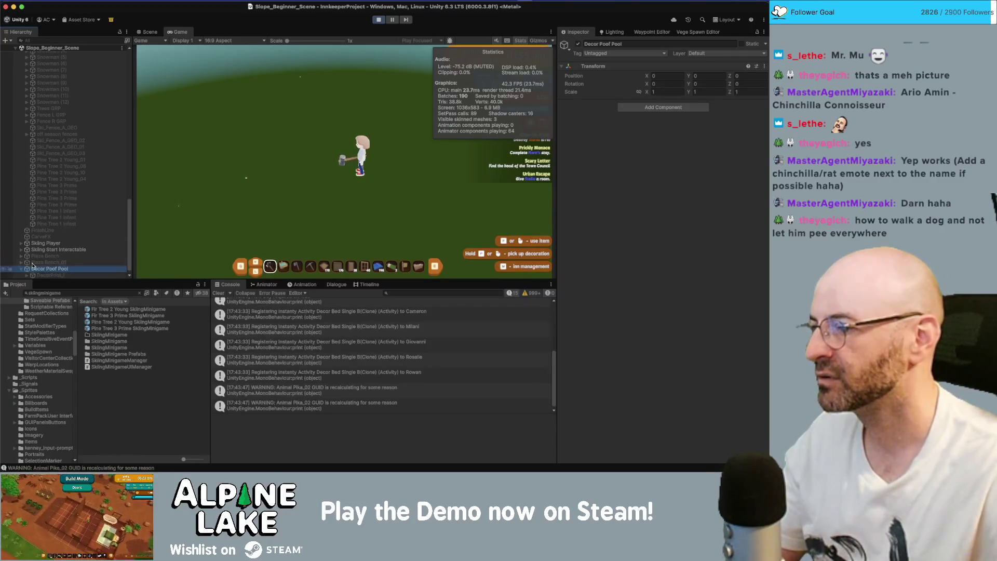
pyautogui.scroll(8, 23, 208)
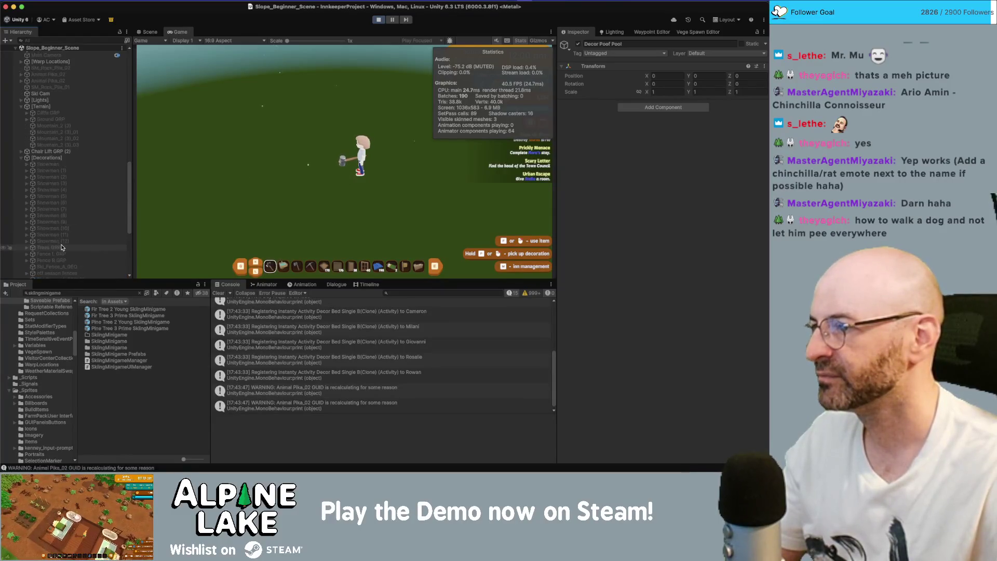
pyautogui.click(21, 157)
pyautogui.click(47, 217)
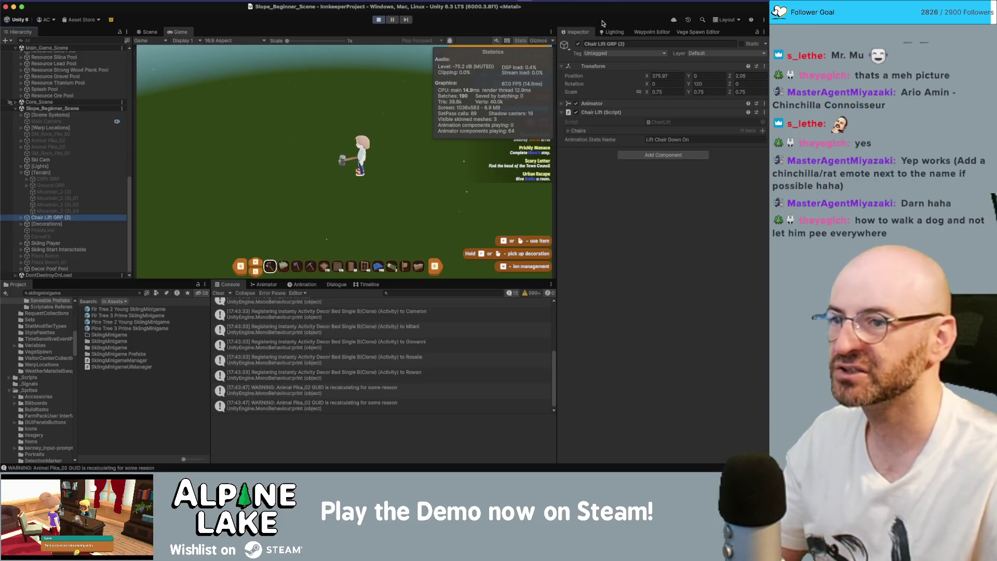
# Toggle Chair Lift GRP (2) active and board the chair lift with Space in the game
pyautogui.click(578, 44)
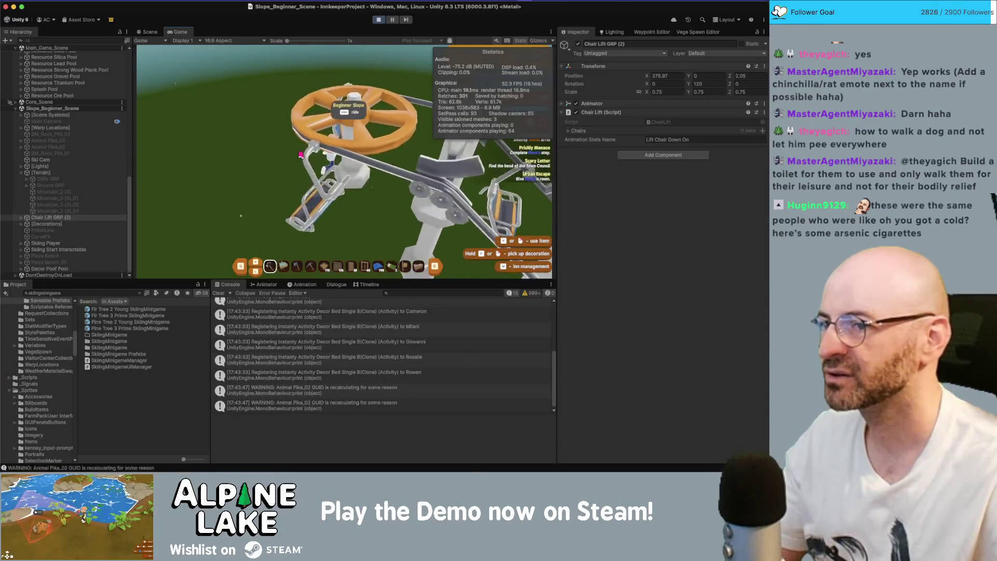
pyautogui.press('space')
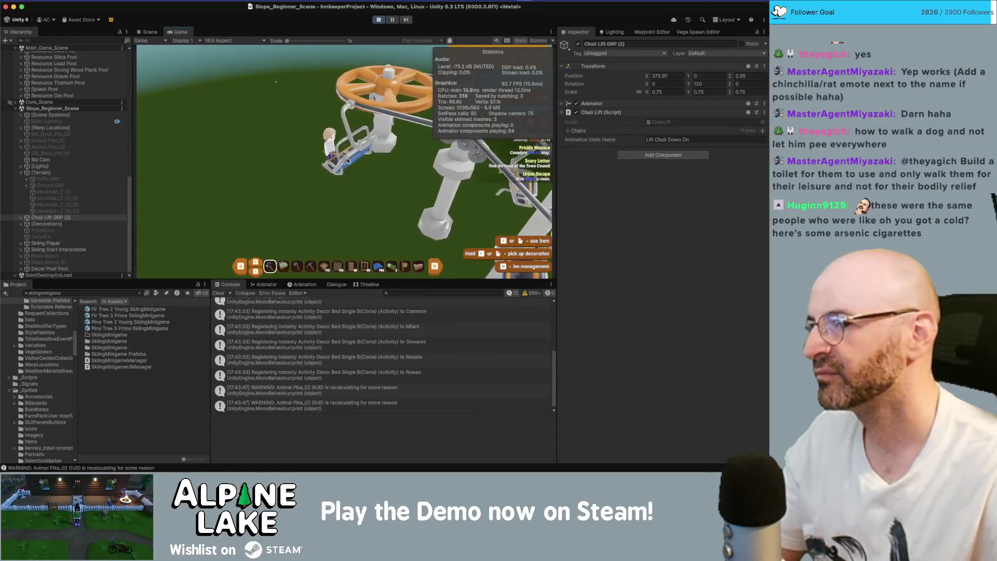
pyautogui.click(21, 218)
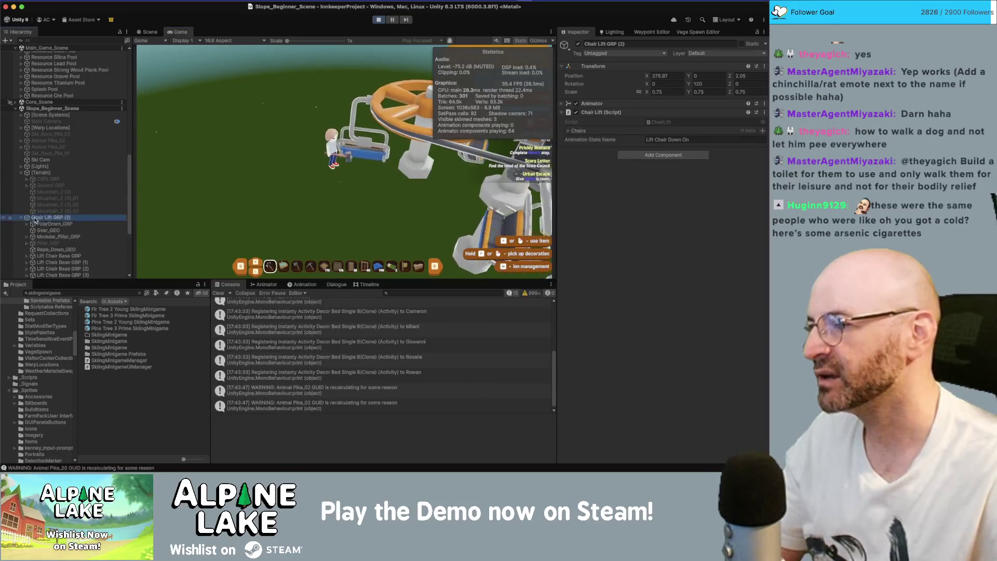
# Select the Lift Chair Base GRP objects and expand bases (1) through (8) in the Hierarchy
pyautogui.scroll(-3, 57, 213)
pyautogui.click(60, 204)
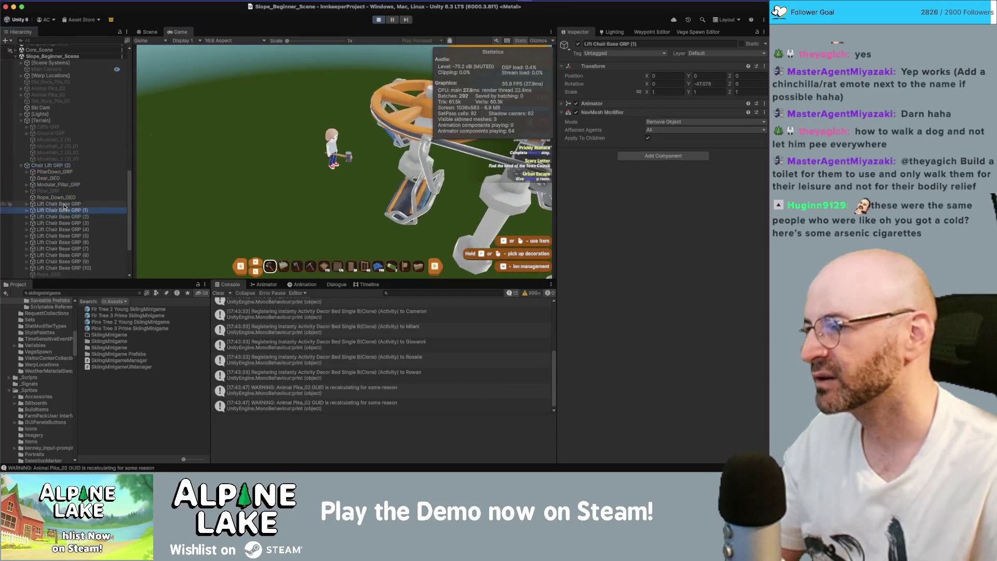
pyautogui.keyDown('shift'); pyautogui.click(63, 268); pyautogui.keyUp('shift')
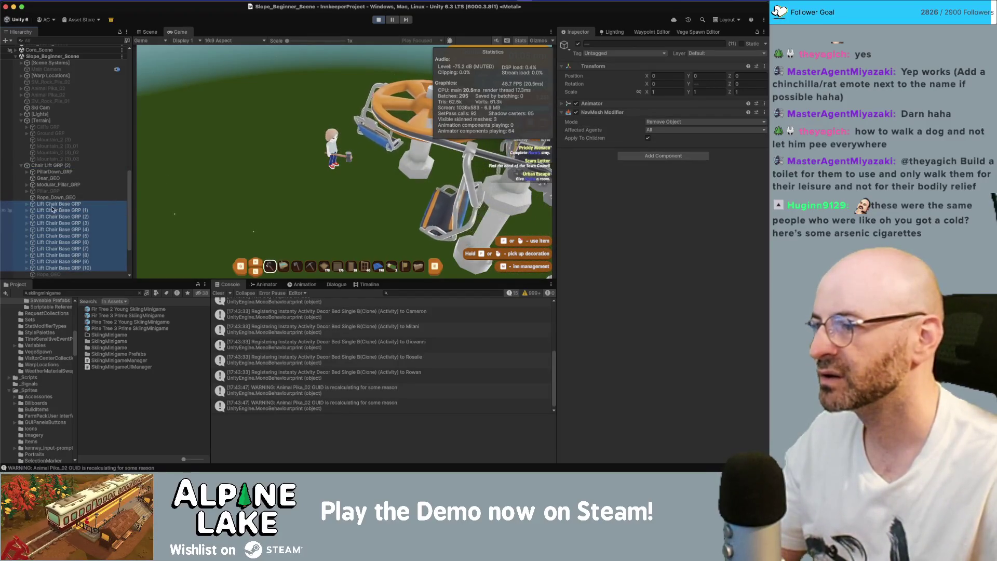
pyautogui.scroll(-2, 49, 205)
pyautogui.click(27, 183)
pyautogui.click(45, 188)
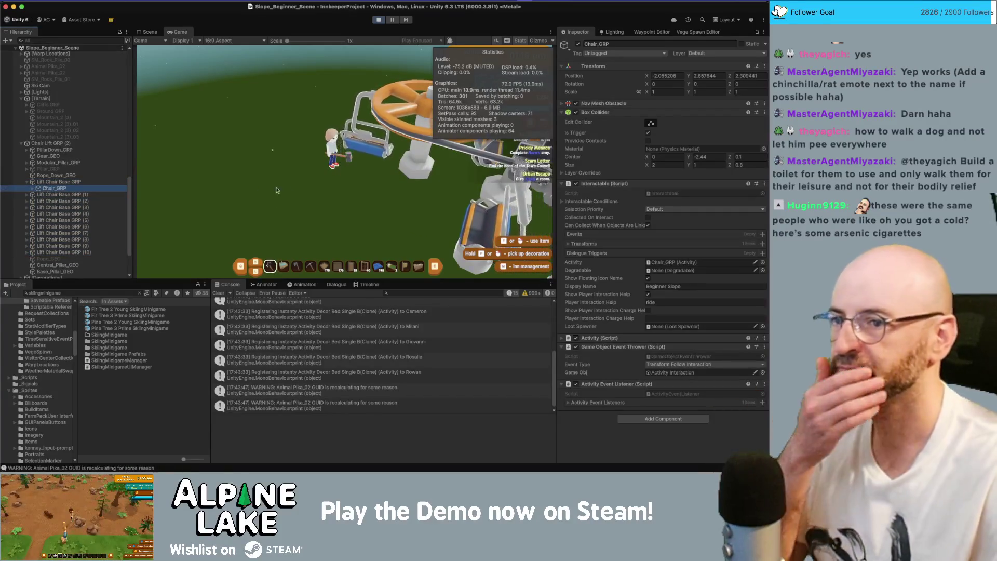
pyautogui.click(27, 195)
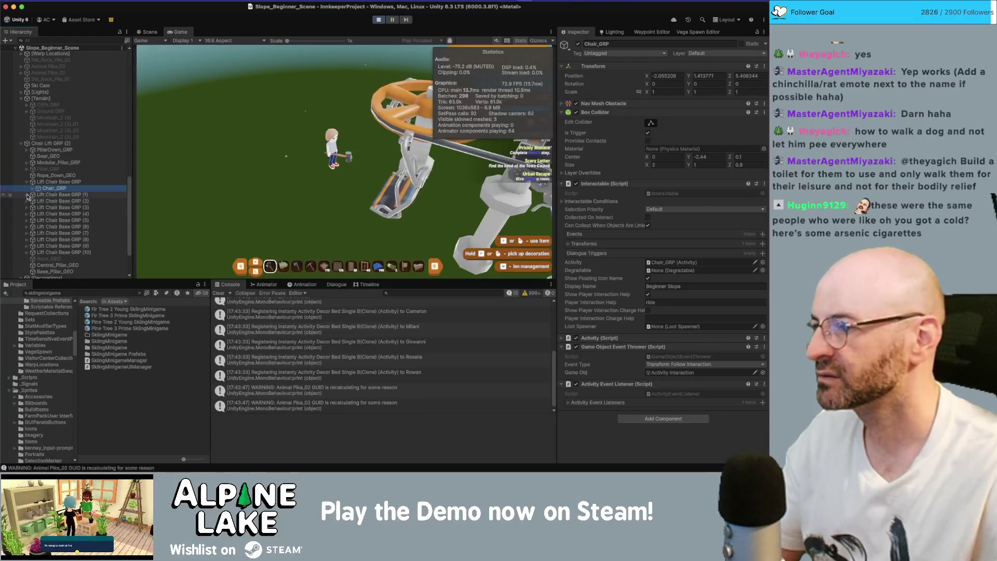
pyautogui.click(27, 208)
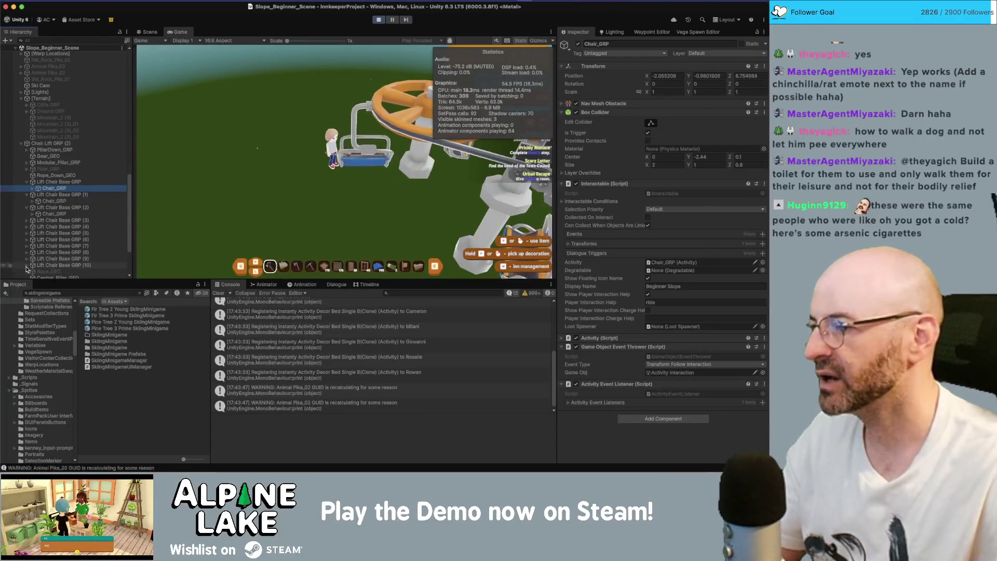
pyautogui.click(27, 252)
pyautogui.click(27, 246)
pyautogui.click(27, 239)
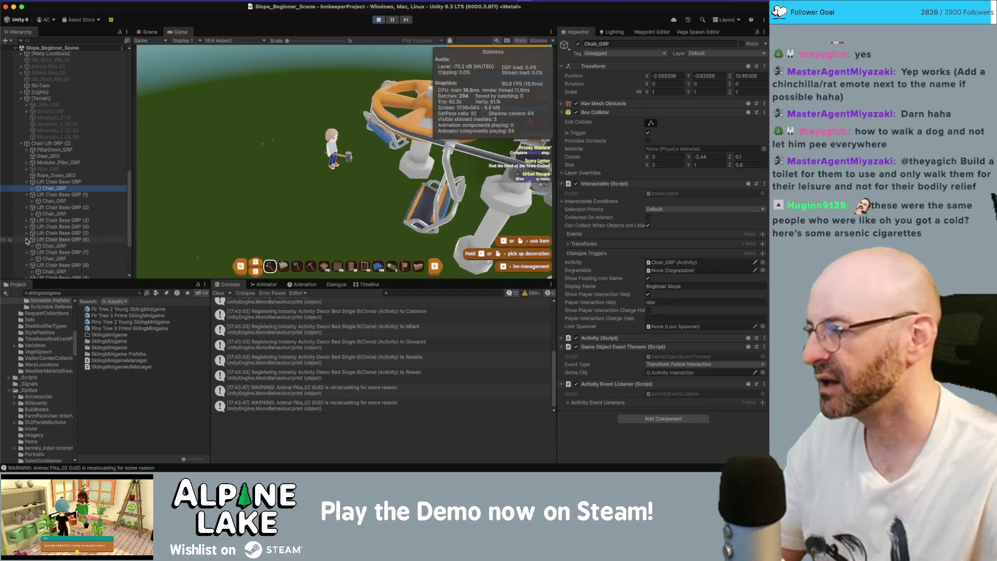
pyautogui.click(27, 233)
pyautogui.click(27, 226)
pyautogui.click(27, 221)
# Multi-select the Chair_GRP under every lift chair base and expand their Nav Mesh Obstacle settings
pyautogui.keyDown('super'); pyautogui.click(54, 200); pyautogui.keyUp('super')
pyautogui.keyDown('super'); pyautogui.click(54, 214); pyautogui.keyUp('super')
pyautogui.keyDown('super'); pyautogui.click(54, 226); pyautogui.keyUp('super')
pyautogui.keyDown('super'); pyautogui.click(54, 239); pyautogui.keyUp('super')
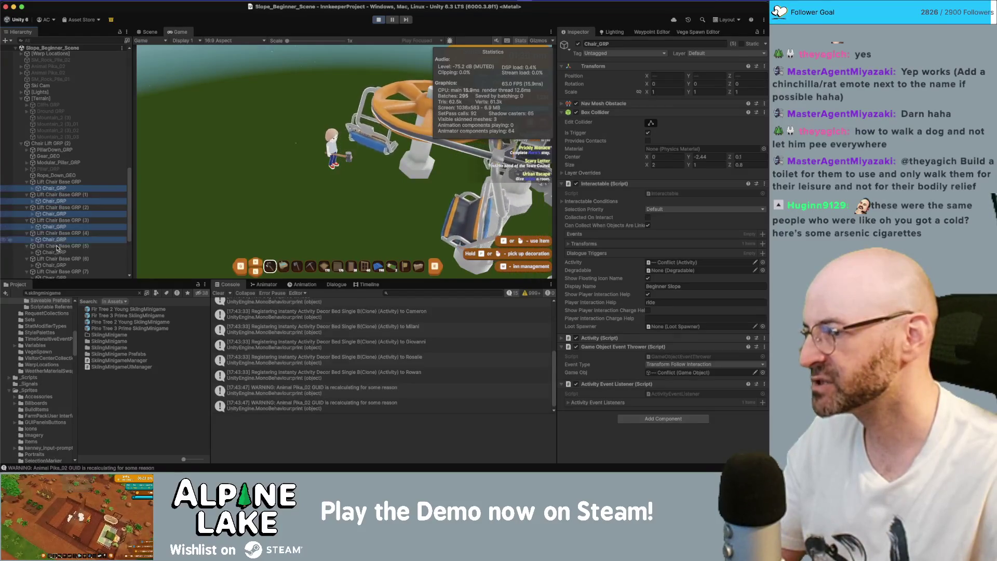
pyautogui.keyDown('super'); pyautogui.click(54, 253); pyautogui.keyUp('super')
pyautogui.scroll(-5, 60, 239)
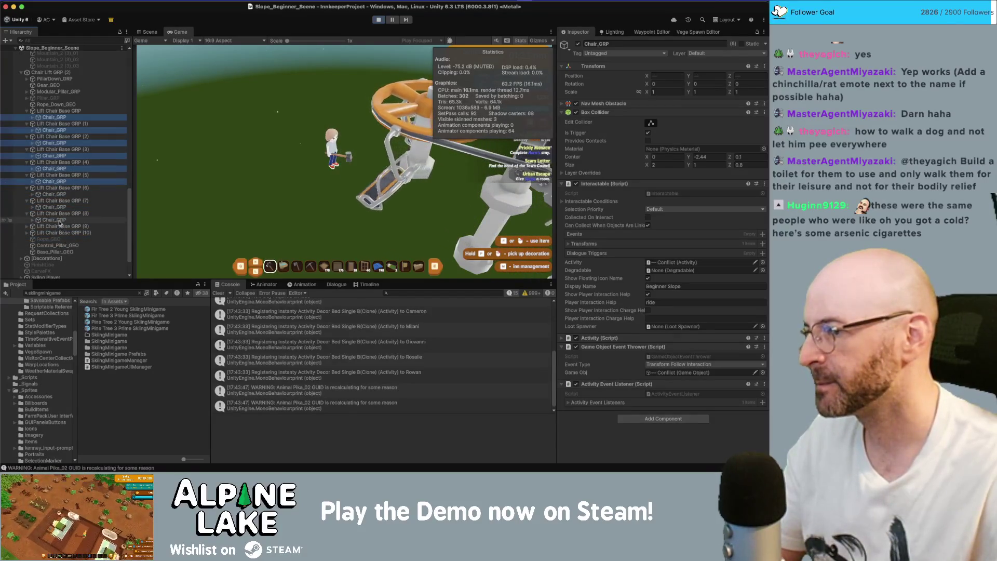
pyautogui.keyDown('super'); pyautogui.click(54, 220); pyautogui.keyUp('super')
pyautogui.keyDown('super'); pyautogui.click(57, 213); pyautogui.keyUp('super')
pyautogui.keyDown('super'); pyautogui.click(54, 206); pyautogui.keyUp('super')
pyautogui.keyDown('super'); pyautogui.click(57, 213); pyautogui.keyUp('super')
pyautogui.keyDown('super'); pyautogui.click(54, 194); pyautogui.keyUp('super')
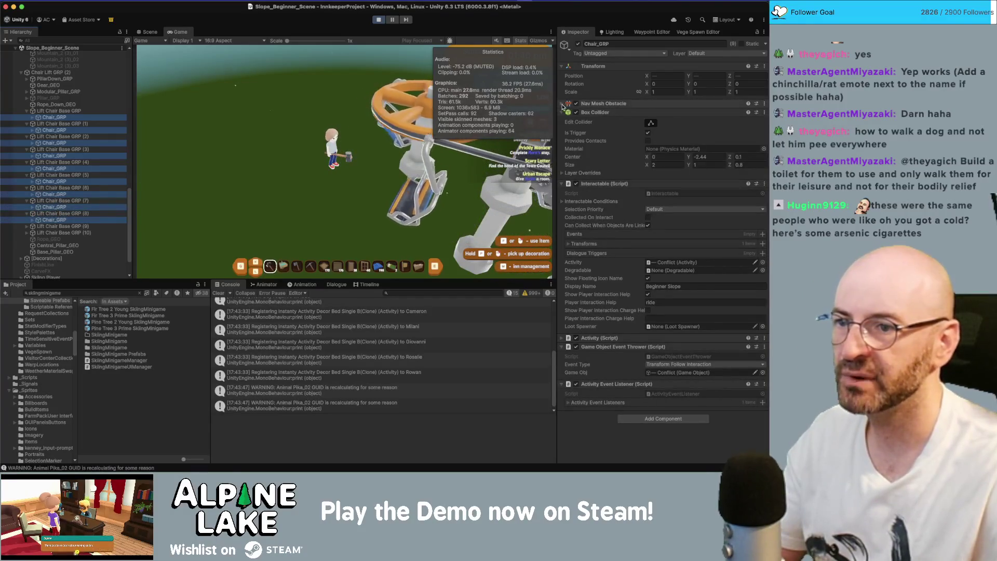
pyautogui.click(578, 103)
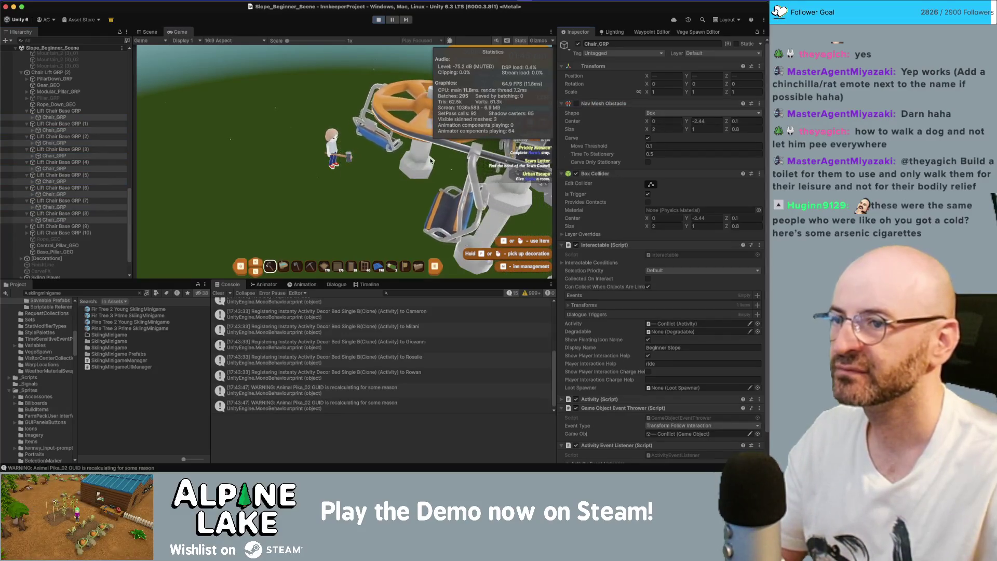
# Walk up to the lift chair, select Chair_GRP under bases (9) and (10), then stop Play mode
pyautogui.press('w')
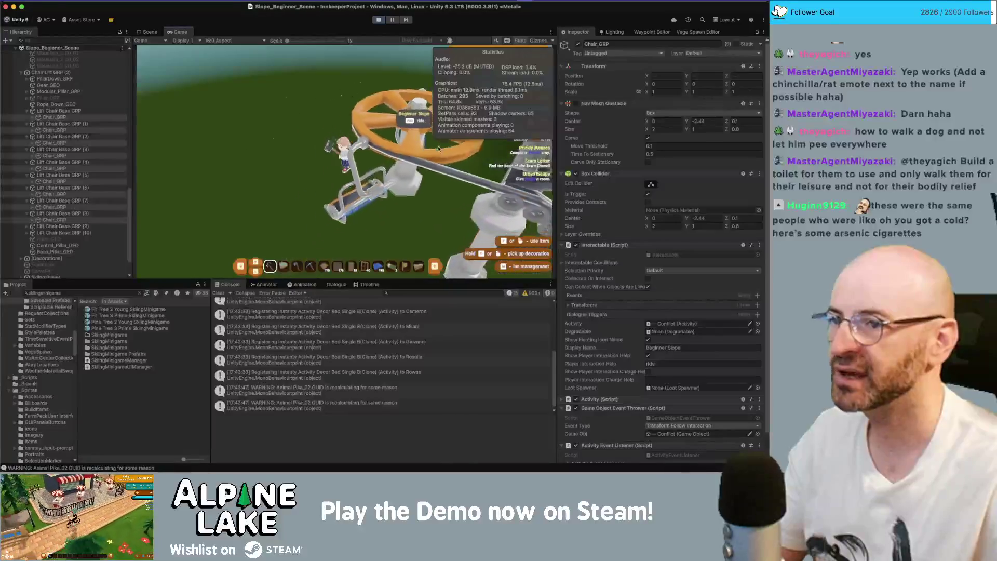
pyautogui.press('s')
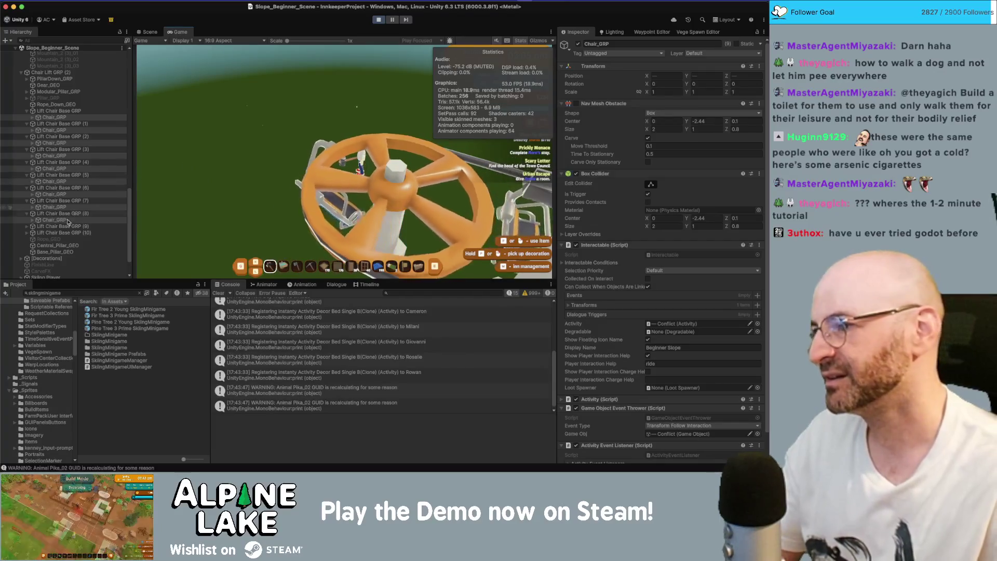
pyautogui.click(27, 227)
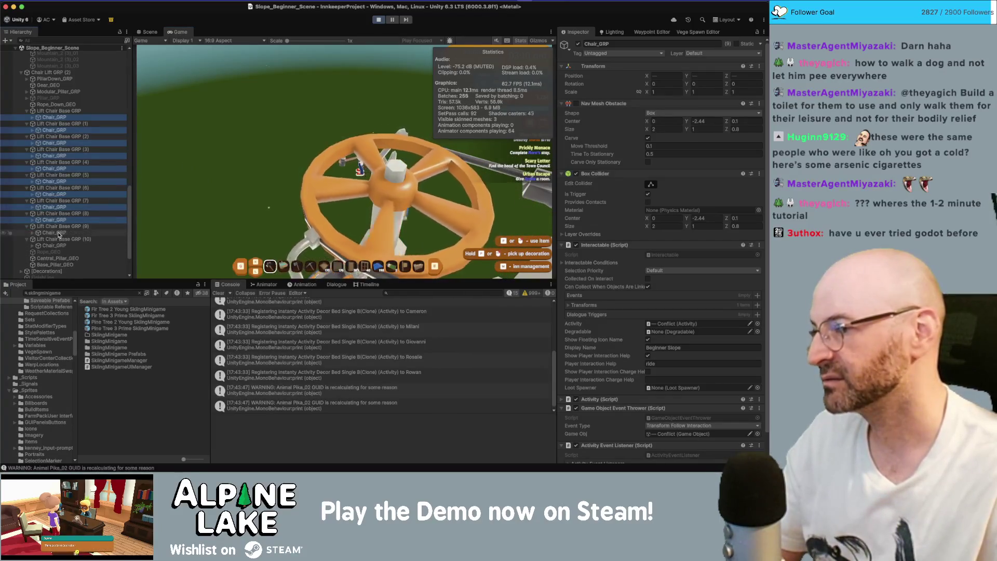
pyautogui.keyDown('super'); pyautogui.click(54, 233); pyautogui.keyUp('super')
pyautogui.keyDown('super'); pyautogui.click(54, 245); pyautogui.keyUp('super')
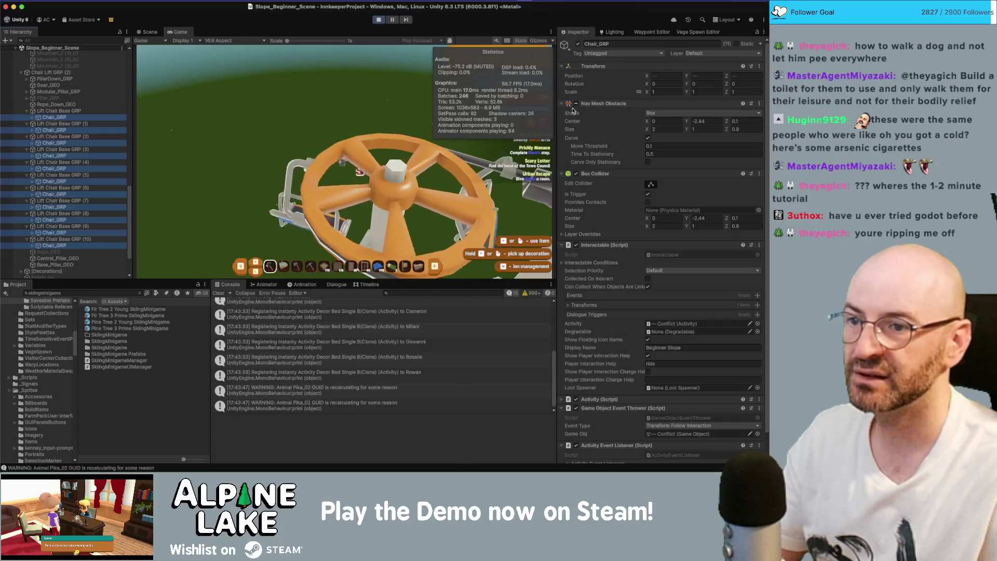
pyautogui.click(382, 159)
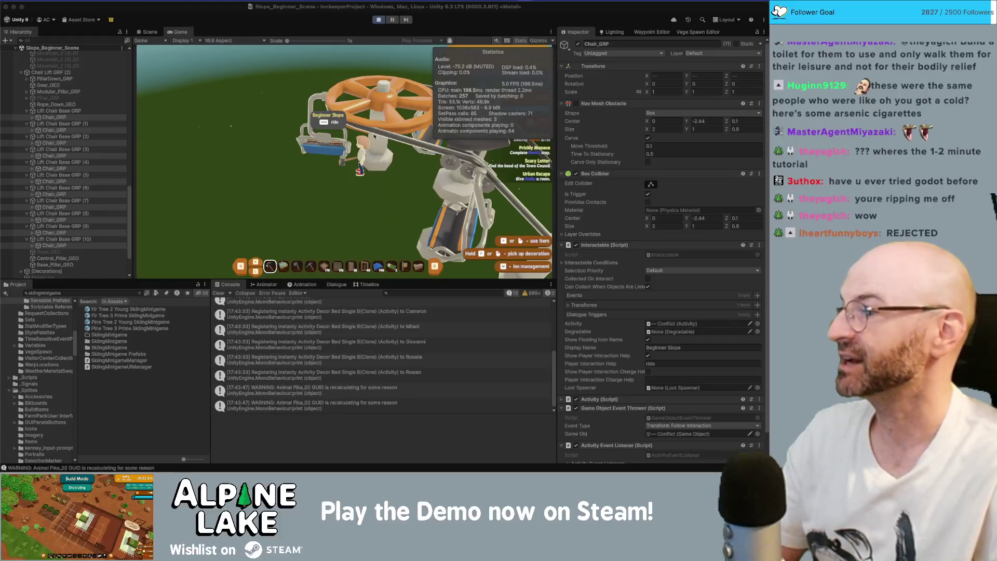
pyautogui.click(379, 19)
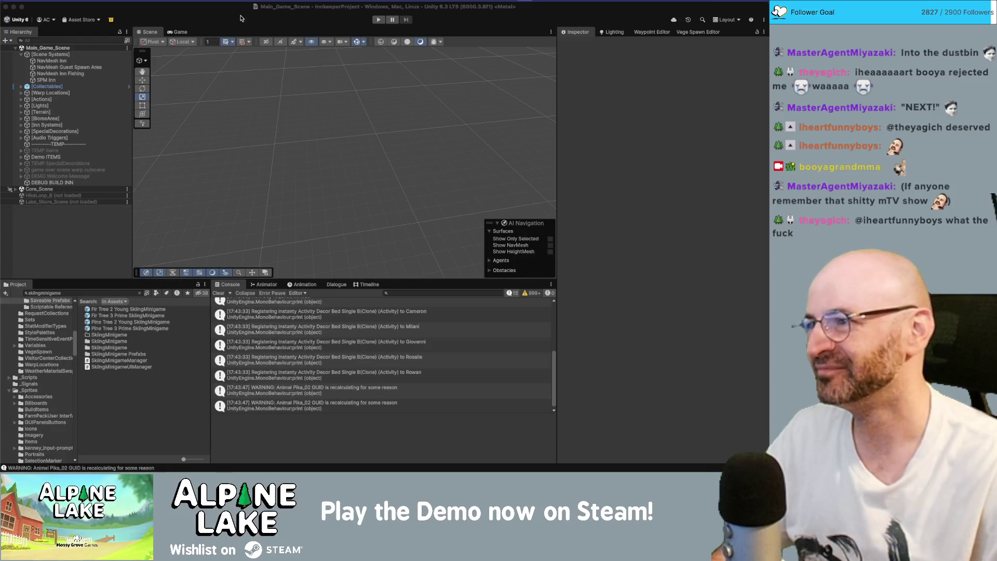
# Collapse [Scene Systems], search the Project for 'ba', and add Base_Station_Scene to the Hierarchy
pyautogui.click(22, 55)
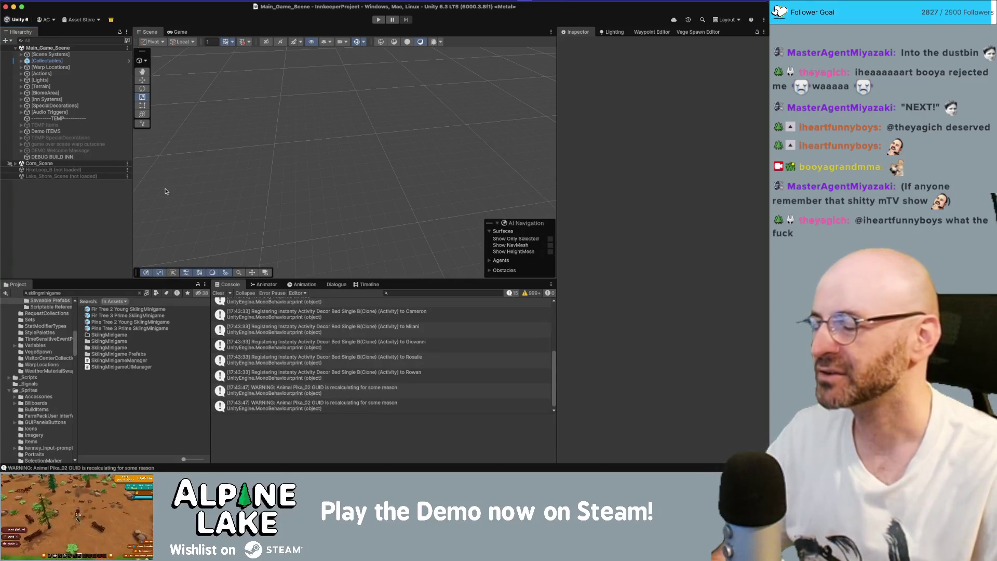
pyautogui.click(93, 289)
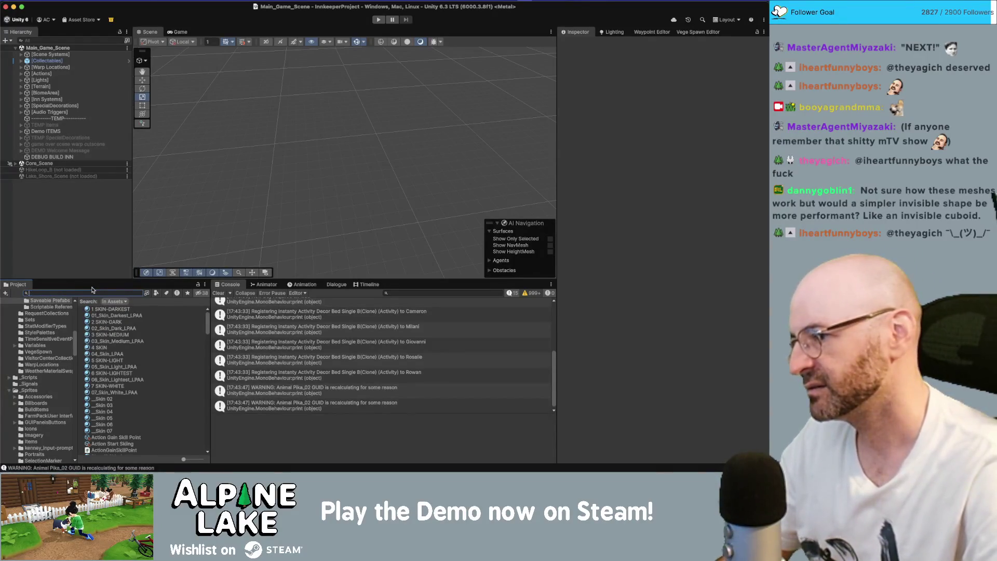
pyautogui.write('base station')
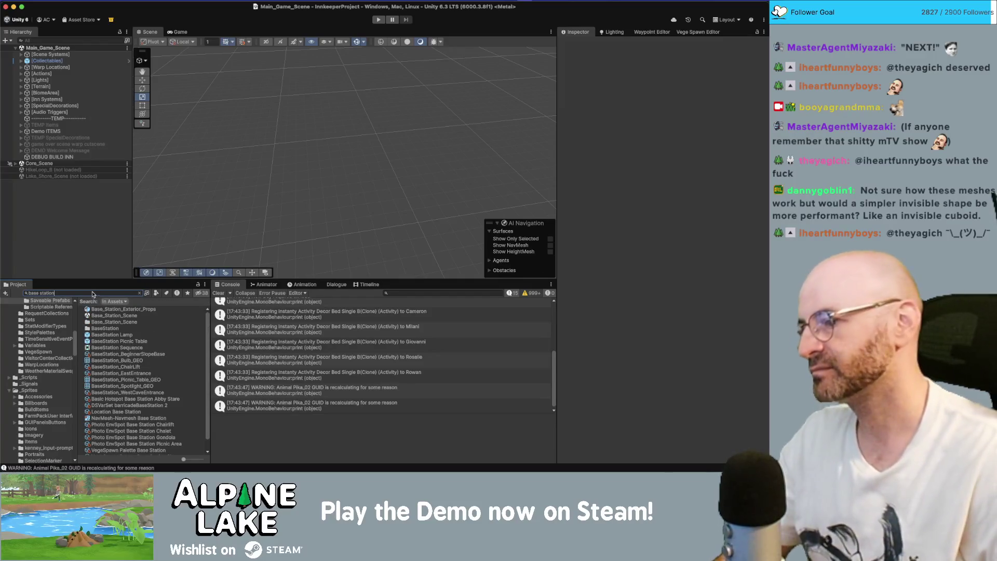
pyautogui.moveTo(111, 316)
pyautogui.mouseDown()
pyautogui.moveTo(120, 291)
pyautogui.moveTo(81, 248)
pyautogui.mouseUp()
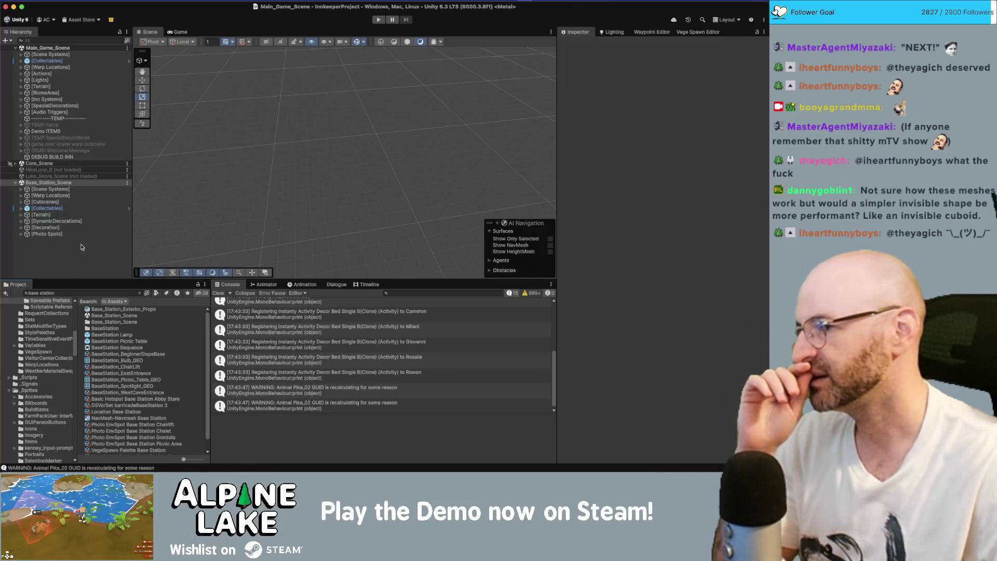
# Browse Base_Station_Scene's Terrain and Decoration groups in the Hierarchy
pyautogui.click(60, 214)
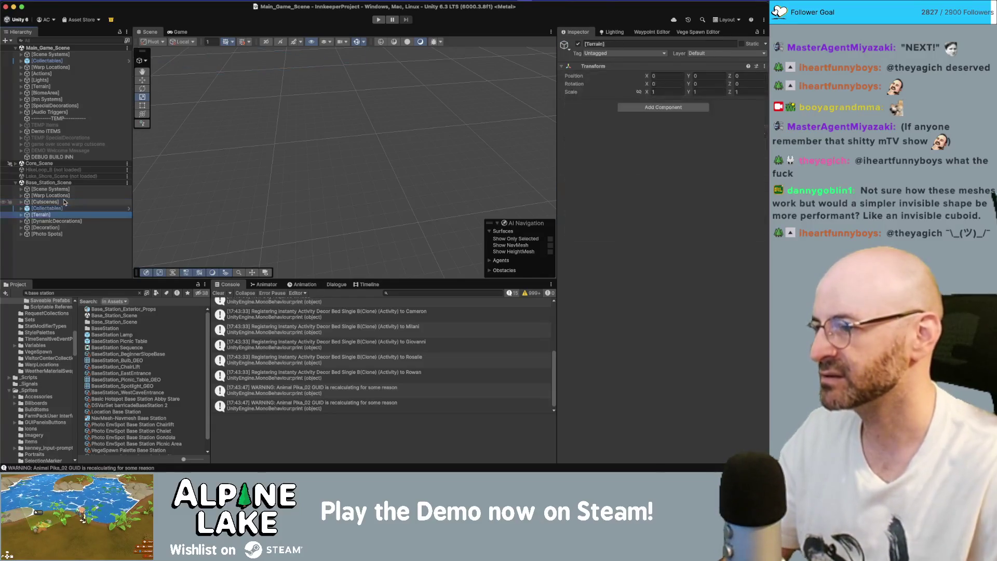
pyautogui.press('Down')
pyautogui.press('Down')
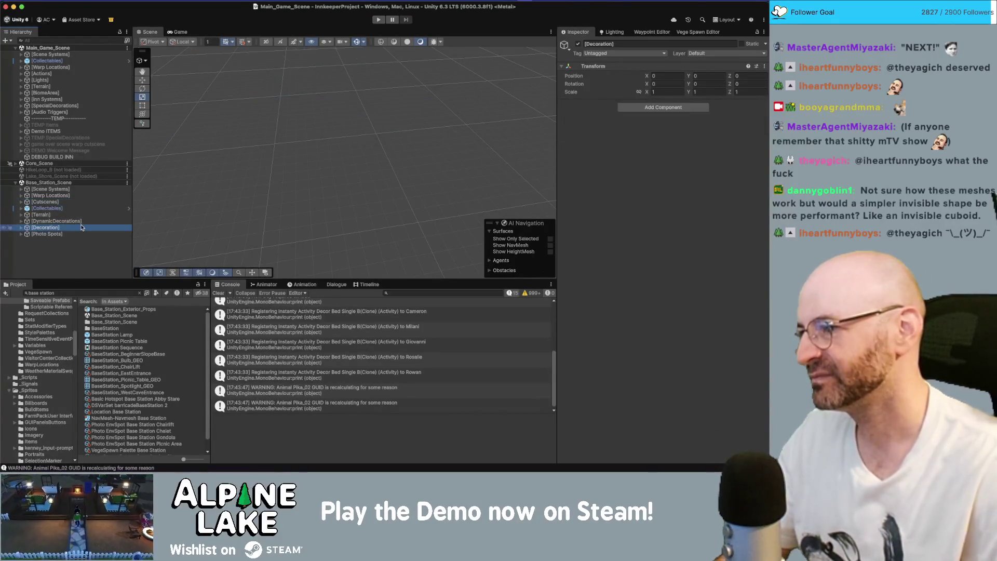
pyautogui.press('Right')
pyautogui.press('Down')
pyautogui.scroll(-5, 80, 227)
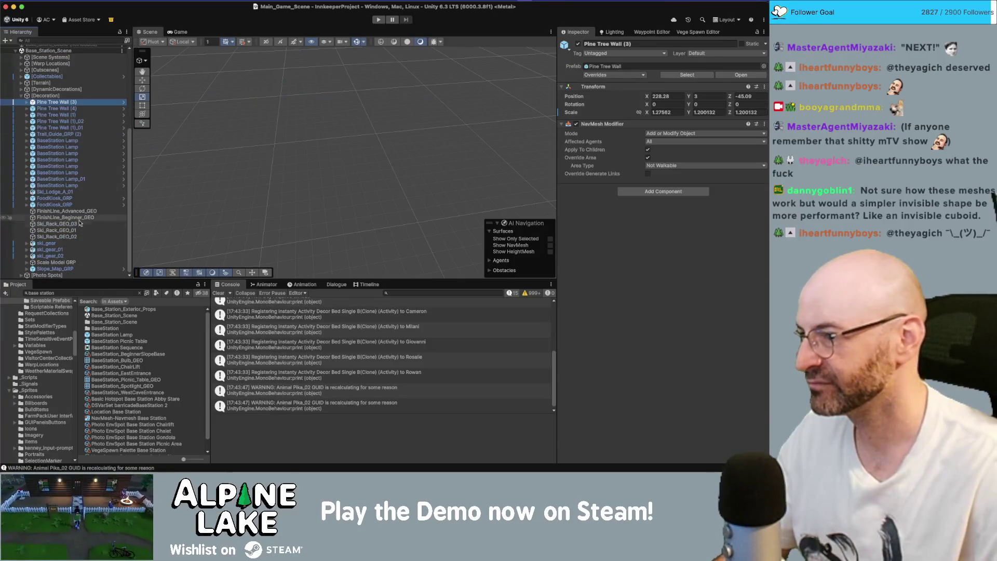
pyautogui.scroll(5, 78, 224)
# Expand [DynamicDecorations] and select Buildable Chairlift, checking its CollectionBox children
pyautogui.click(68, 221)
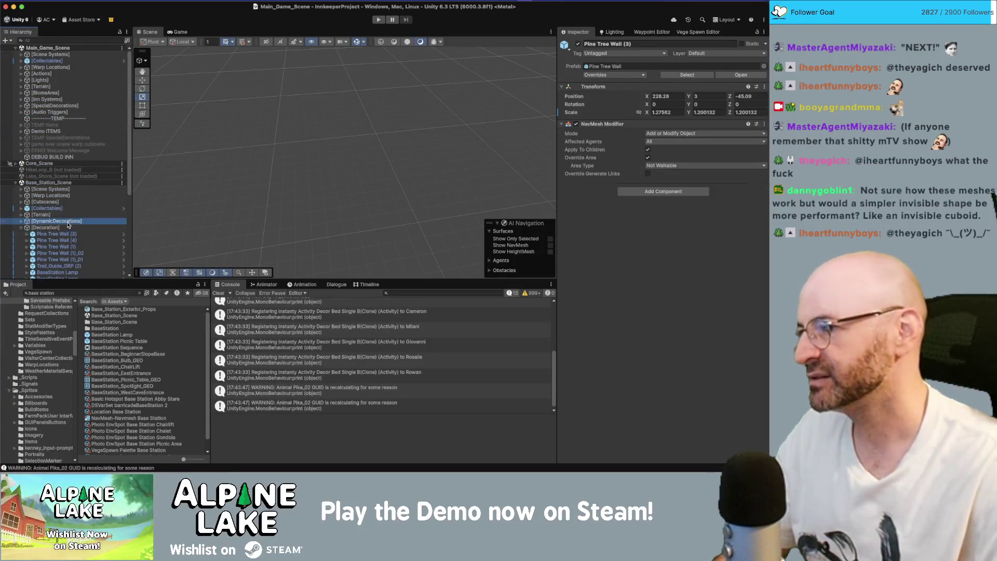
pyautogui.press('Right')
pyautogui.press('Down')
pyautogui.press('Down')
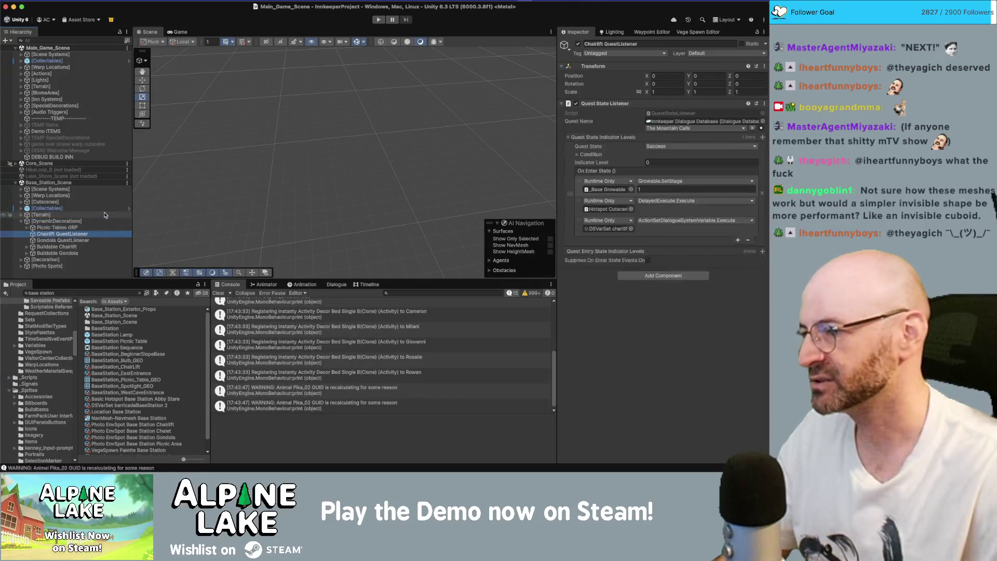
pyautogui.press('Down')
pyautogui.press('Down')
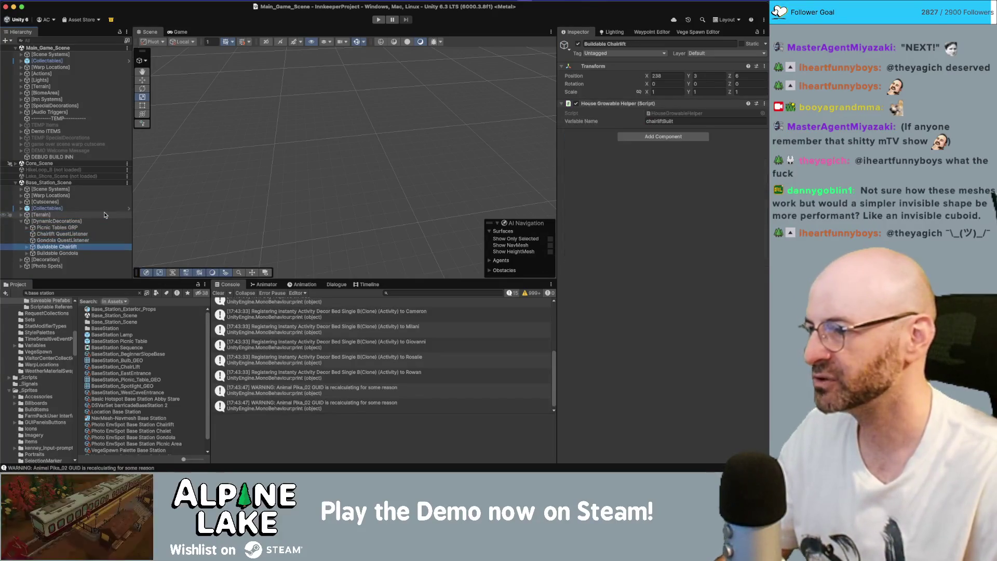
pyautogui.press('Right')
pyautogui.press('Down')
pyautogui.press('Down')
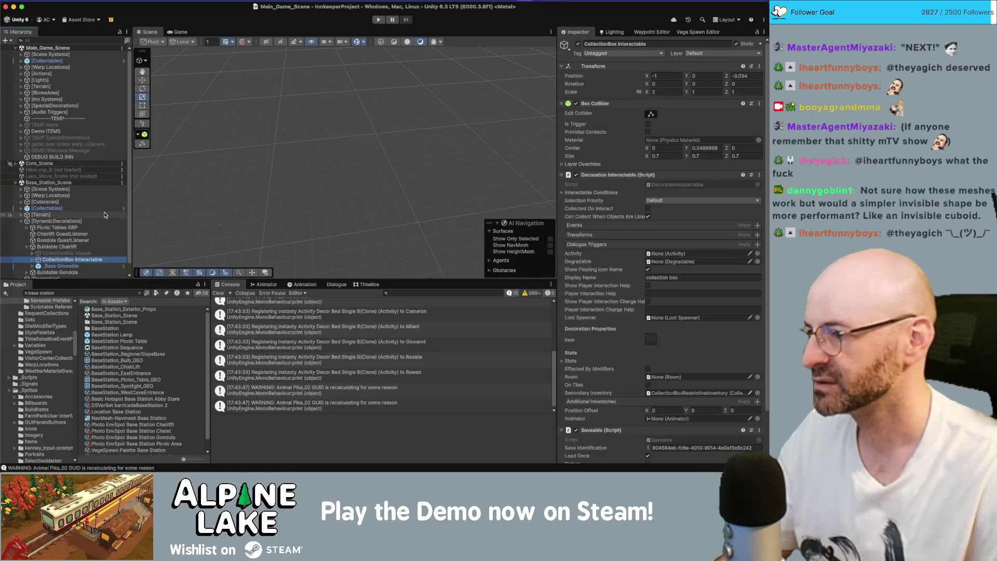
pyautogui.press('Up')
pyautogui.press('Right')
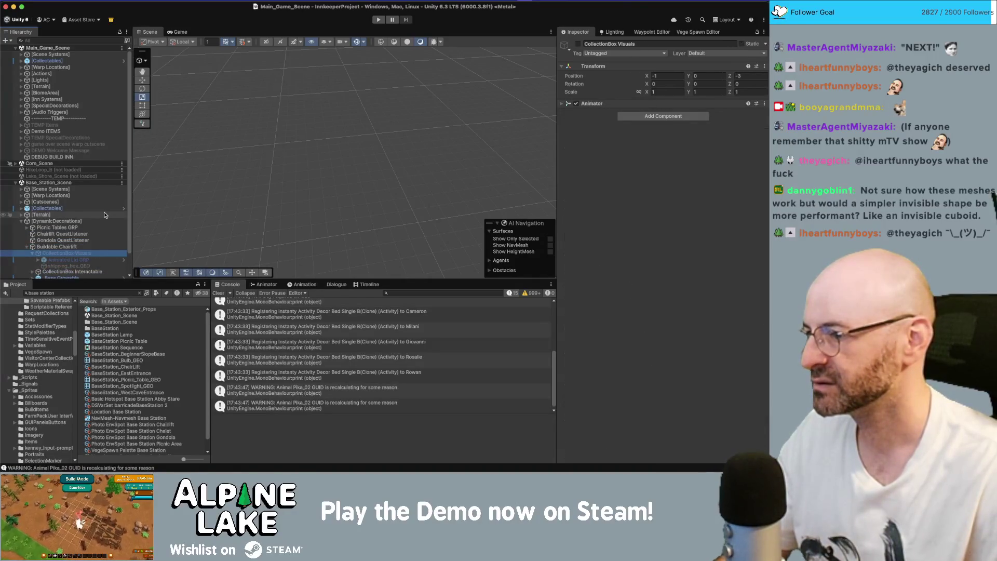
pyautogui.press('Left')
pyautogui.press('Left')
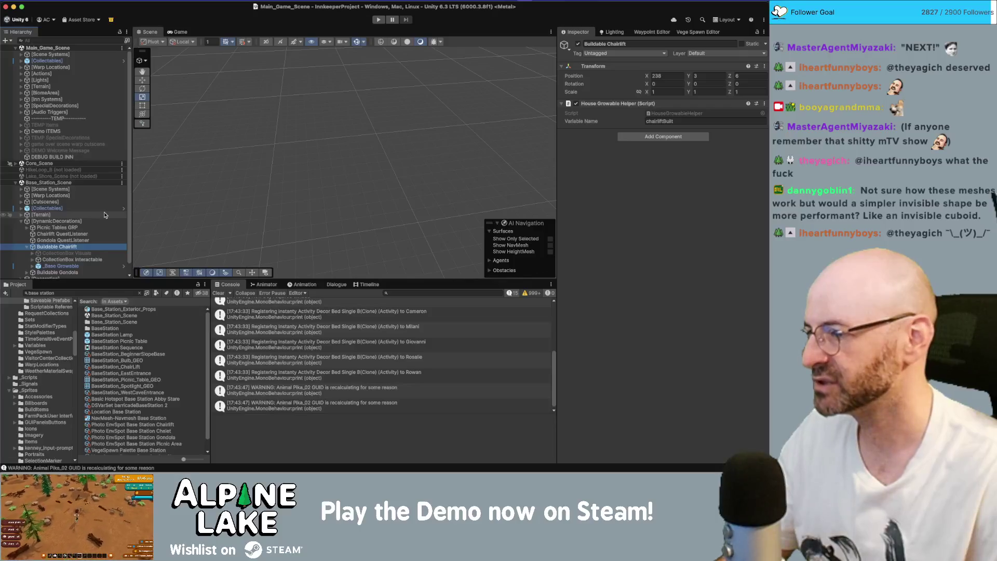
pyautogui.press('Left')
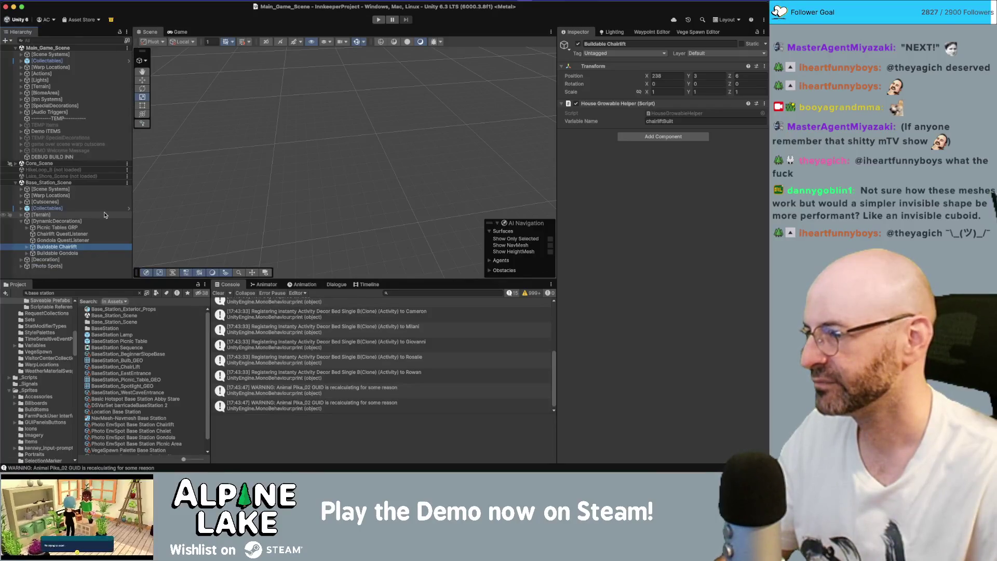
pyautogui.press('Right')
# Frame Buildable Chairlift, zoom in, and turn on Show NavMesh around the station base
pyautogui.press('f')
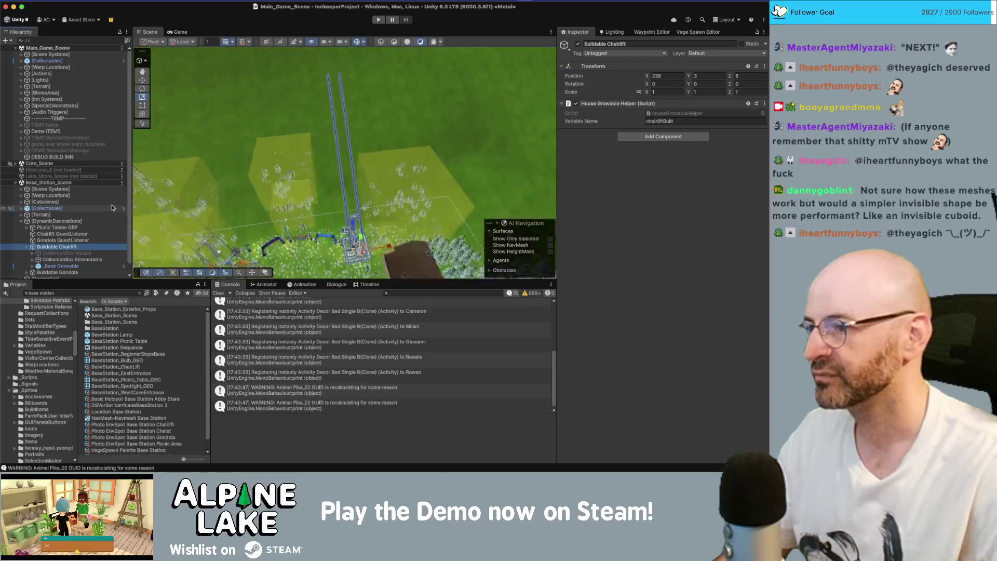
pyautogui.scroll(5, 278, 231)
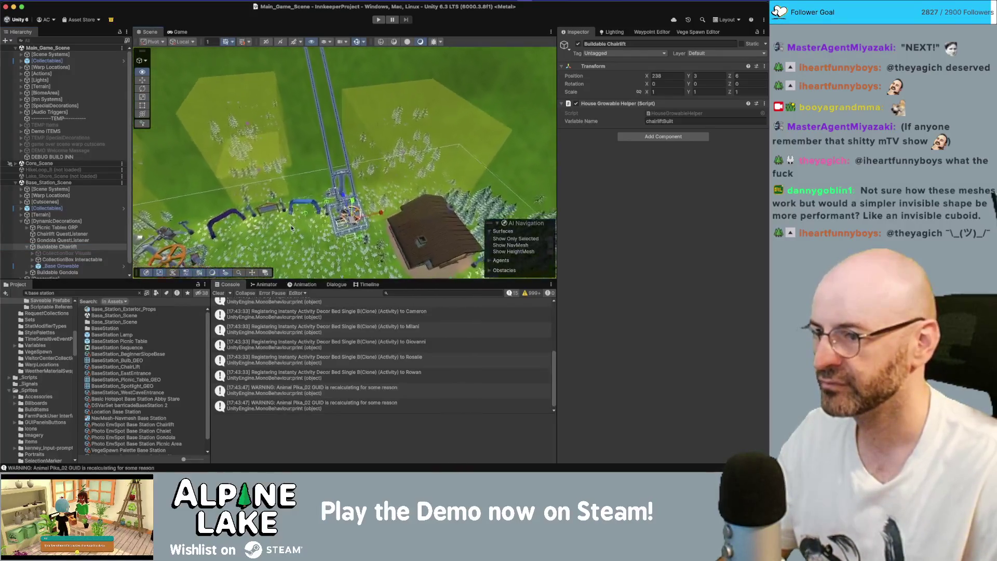
pyautogui.scroll(10, 290, 227)
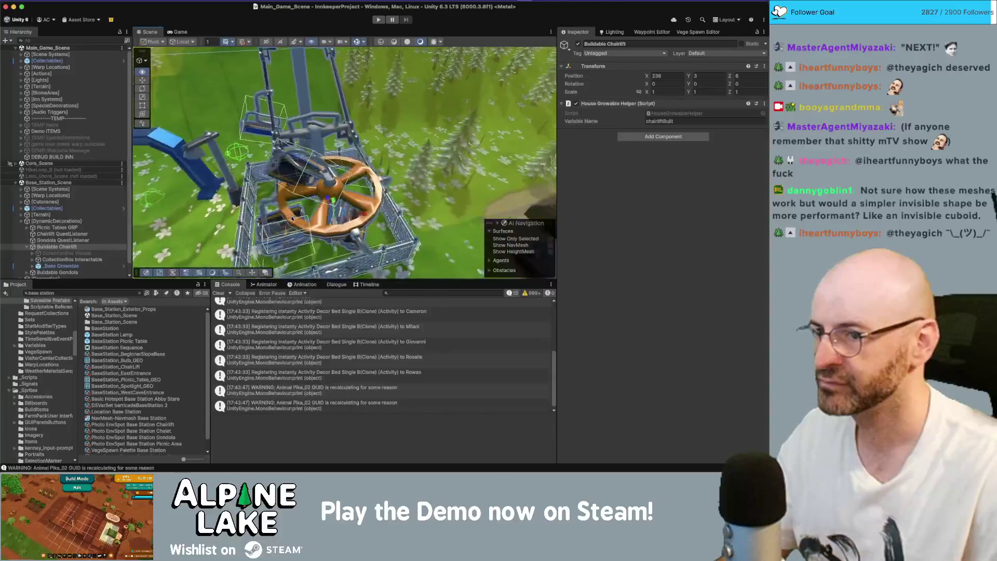
pyautogui.click(549, 247)
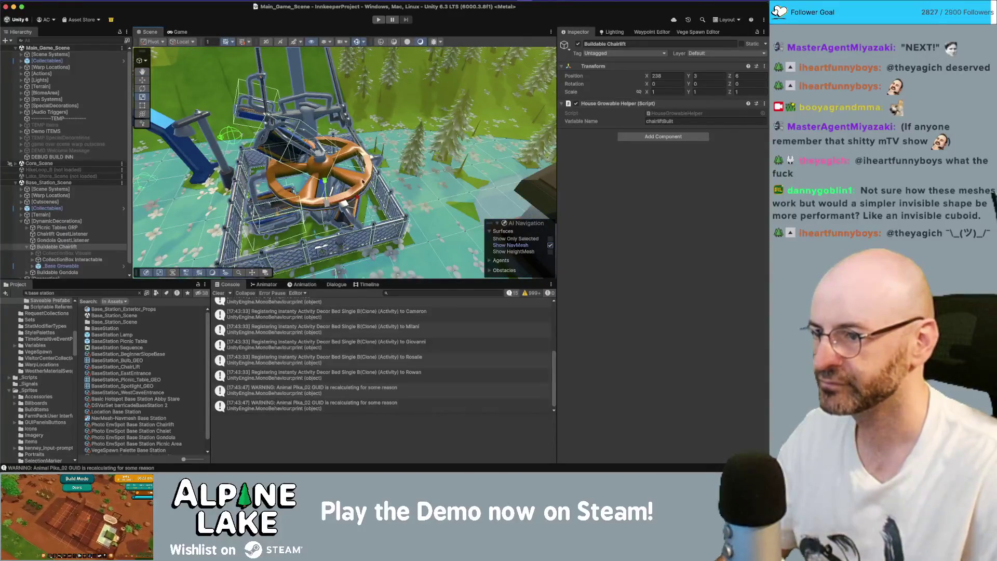
pyautogui.scroll(5, 336, 195)
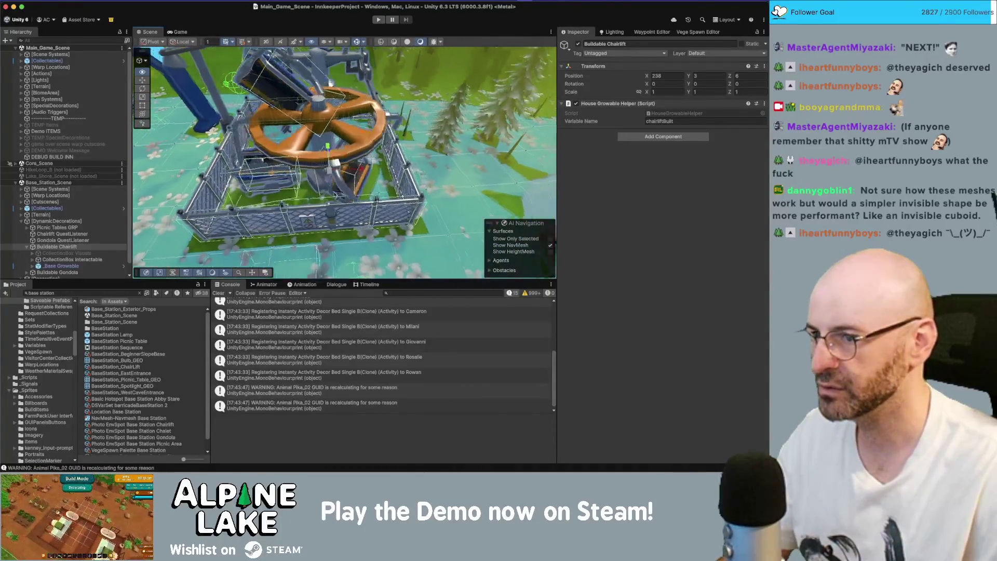
pyautogui.scroll(5, 336, 196)
pyautogui.press('f')
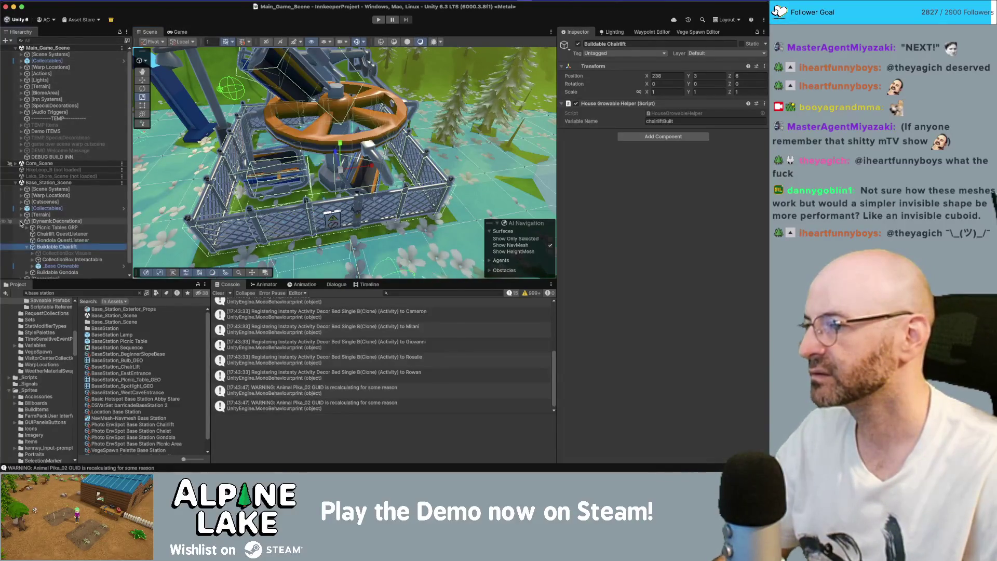
pyautogui.click(20, 223)
pyautogui.rightClick(44, 248)
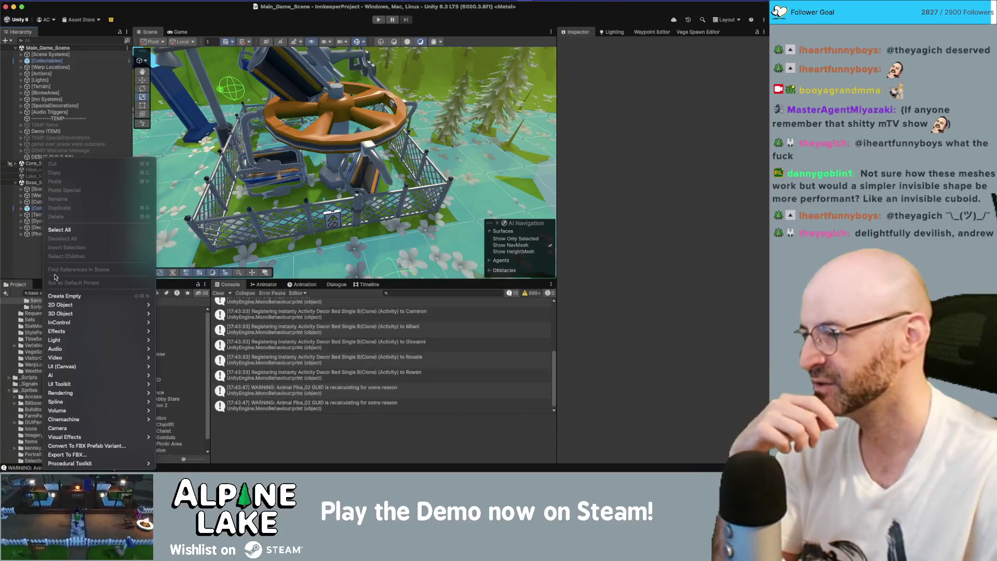
# Create a 3D sphere and position it over the chairlift base
pyautogui.moveTo(79, 313)
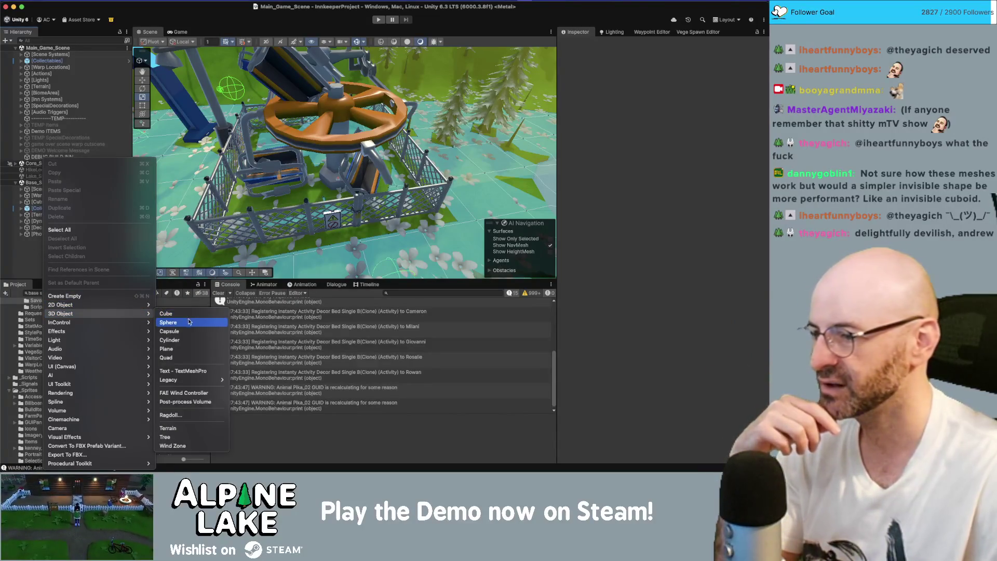
pyautogui.click(189, 322)
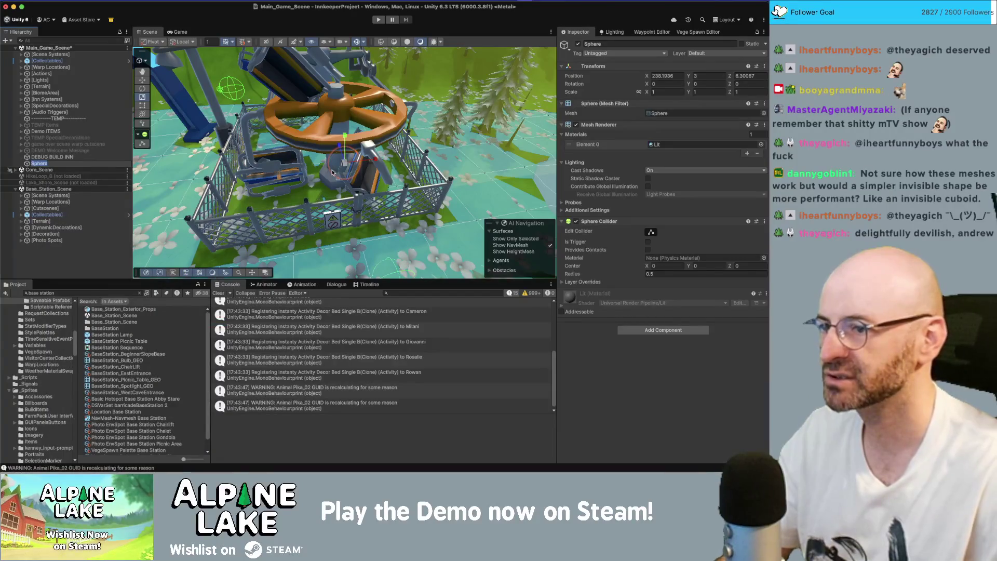
pyautogui.press('f')
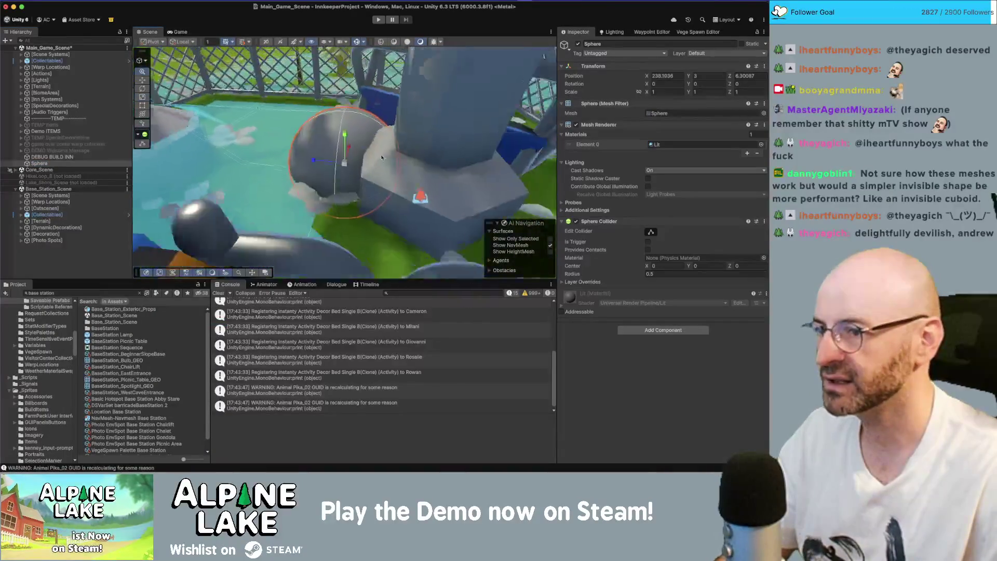
pyautogui.scroll(-3, 382, 158)
pyautogui.moveTo(350, 169)
pyautogui.mouseDown()
pyautogui.moveTo(318, 185)
pyautogui.moveTo(376, 178)
pyautogui.mouseUp()
pyautogui.moveTo(473, 123)
pyautogui.mouseDown()
pyautogui.moveTo(363, 162)
pyautogui.moveTo(364, 150)
pyautogui.moveTo(351, 174)
pyautogui.moveTo(447, 172)
pyautogui.moveTo(472, 158)
pyautogui.mouseUp()
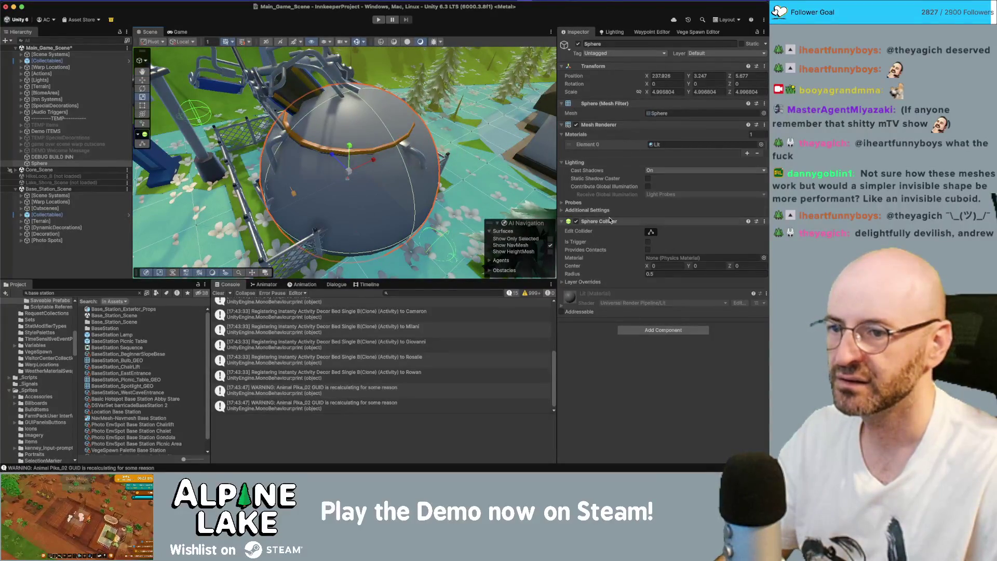
pyautogui.moveTo(364, 171); pyautogui.dragTo(357, 135)
pyautogui.press('w')
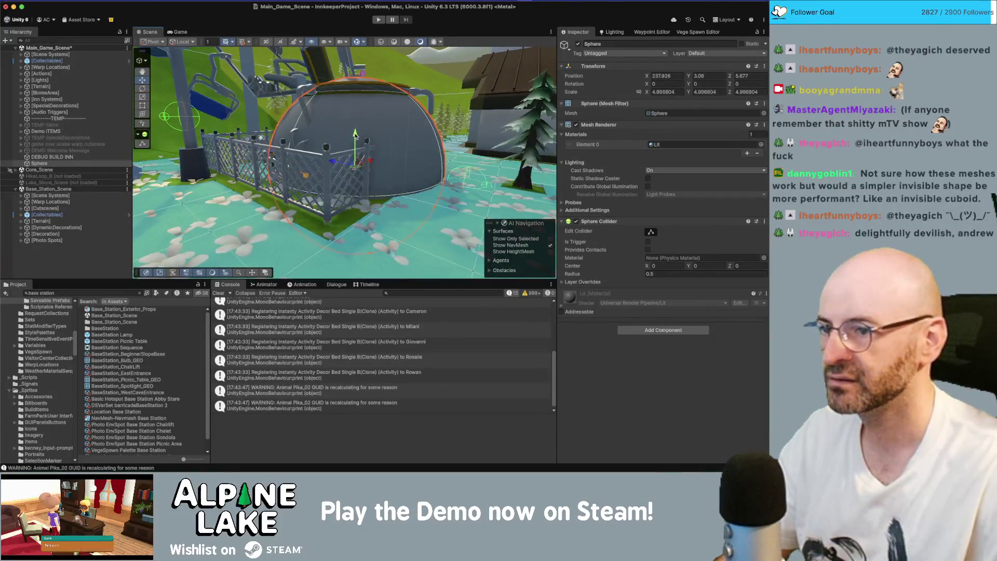
# Remove the sphere's collider, set layer NoPrimaryVisibility, move it to Base_Station_Scene, name it CHAIRLIFT_NAVMESH_CUTOUT
pyautogui.rightClick(593, 220)
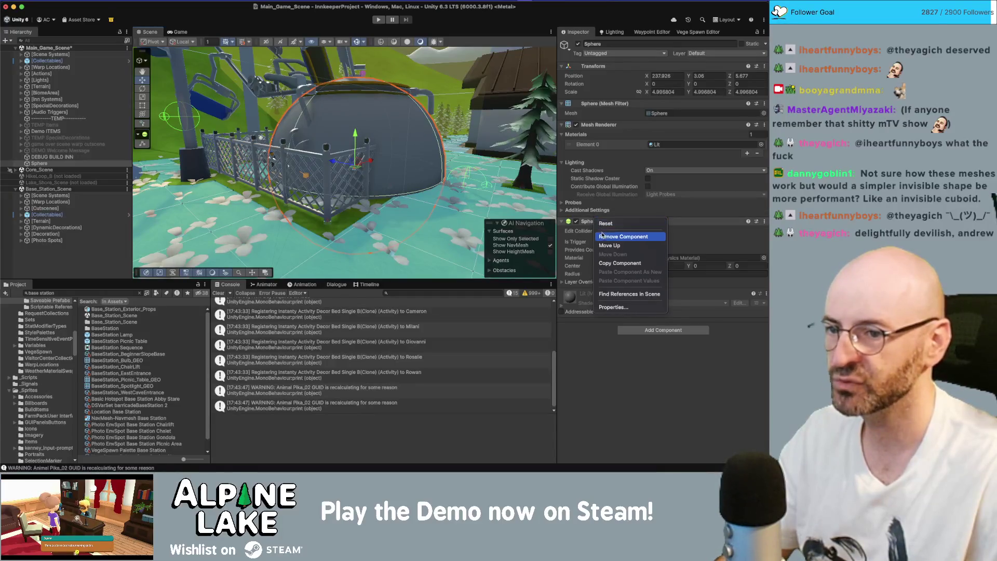
pyautogui.click(601, 231)
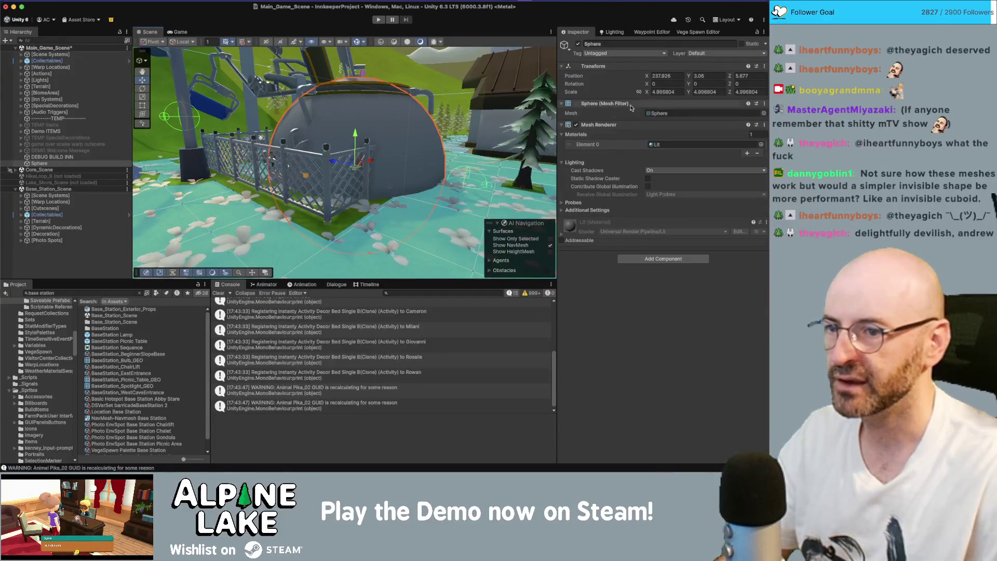
pyautogui.press('f')
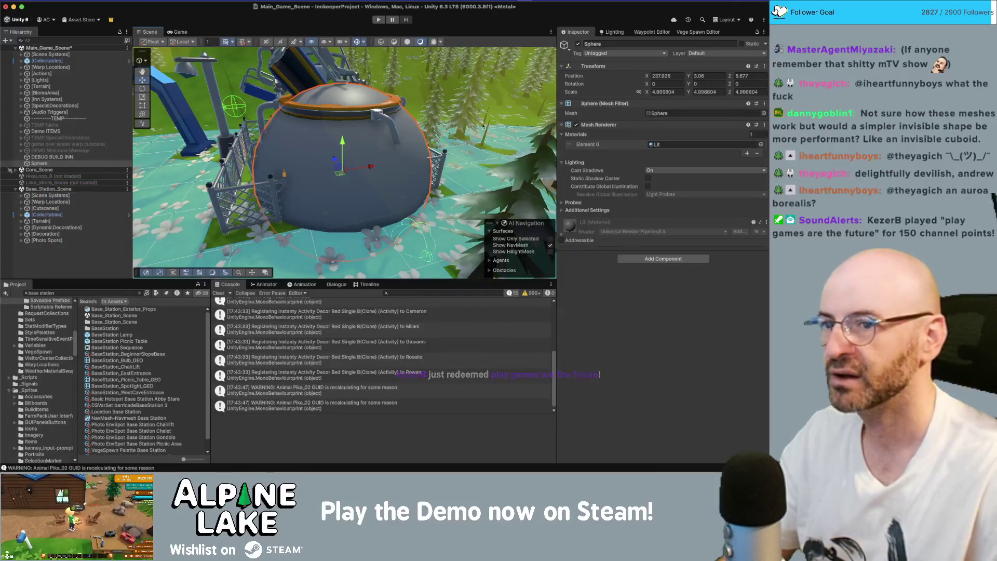
pyautogui.click(724, 53)
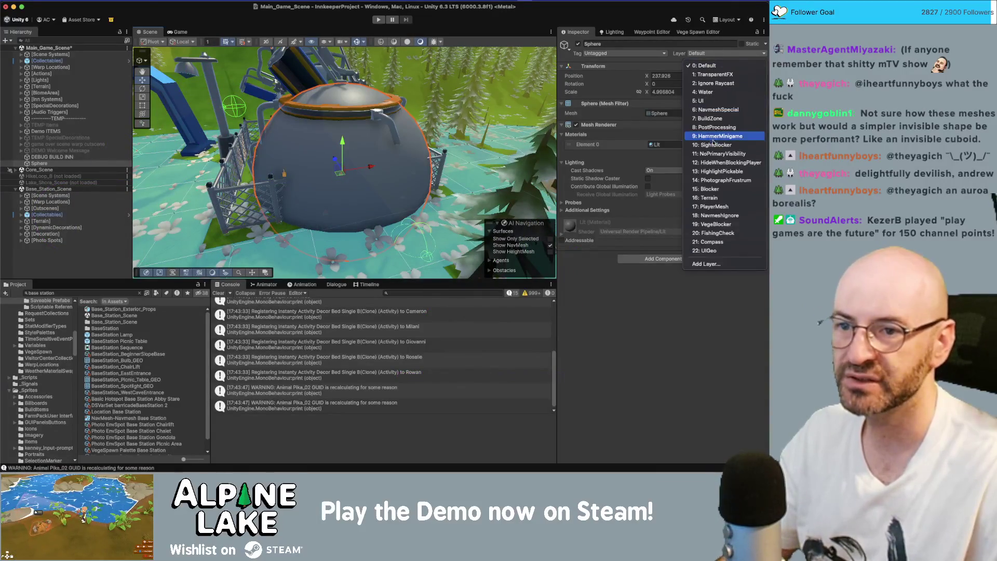
pyautogui.click(715, 153)
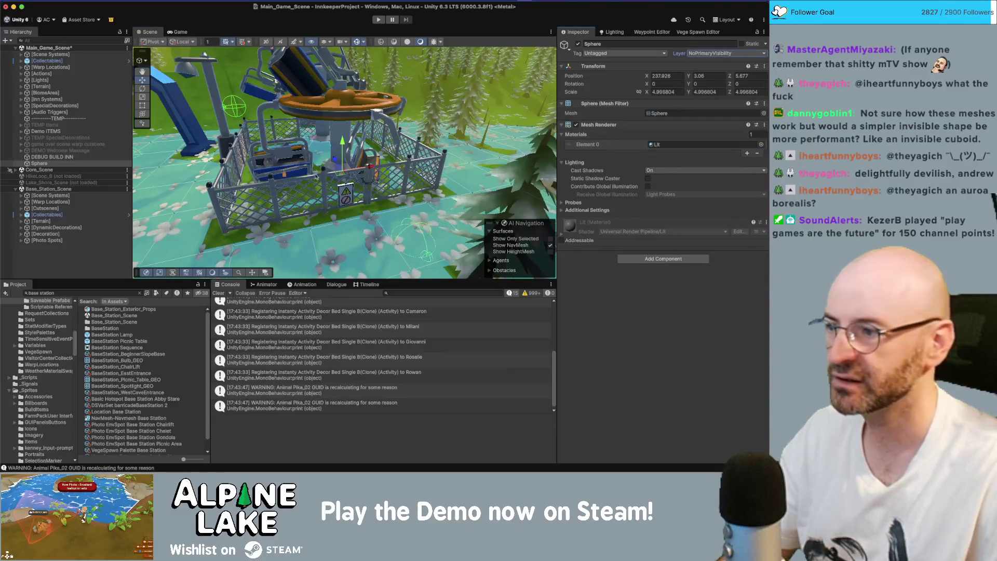
pyautogui.moveTo(41, 163); pyautogui.dragTo(42, 189)
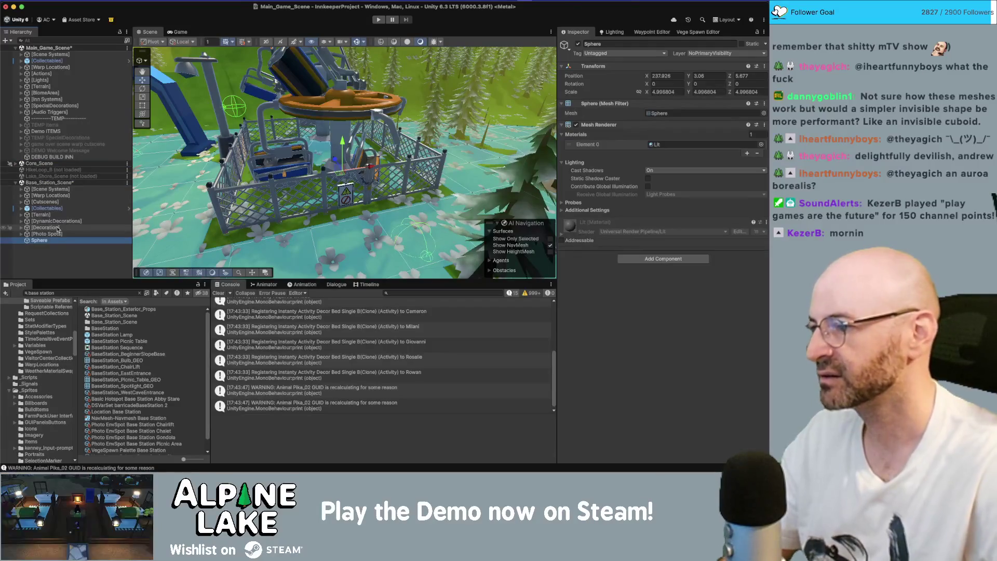
pyautogui.press('Return')
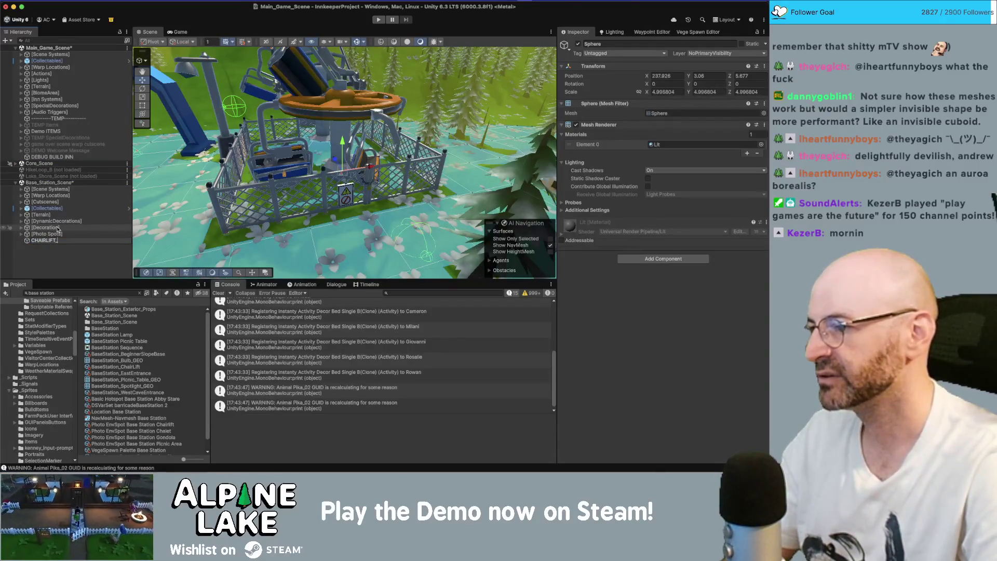
pyautogui.write('NAVMESH_CUTOUT')
pyautogui.press('Return')
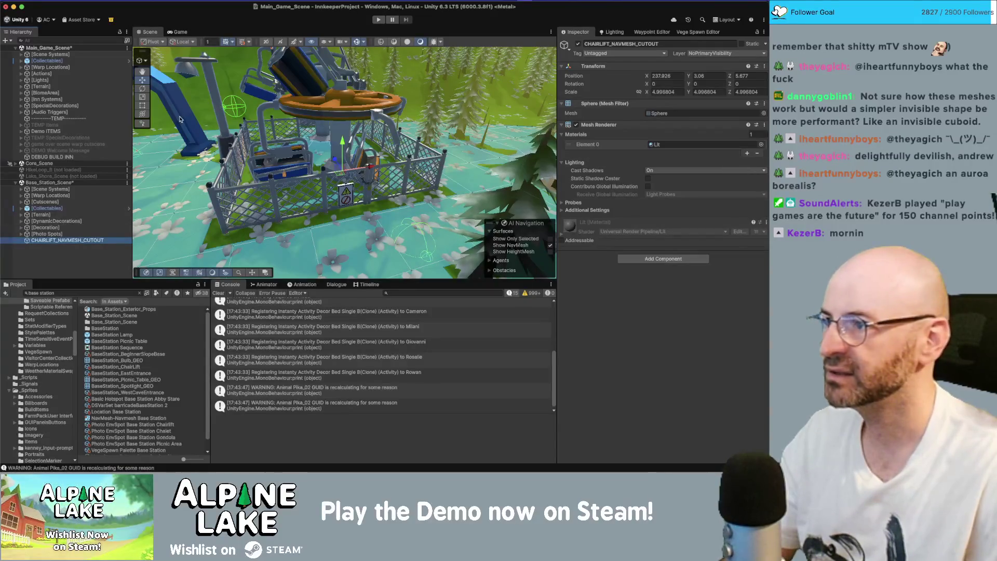
pyautogui.click(46, 197)
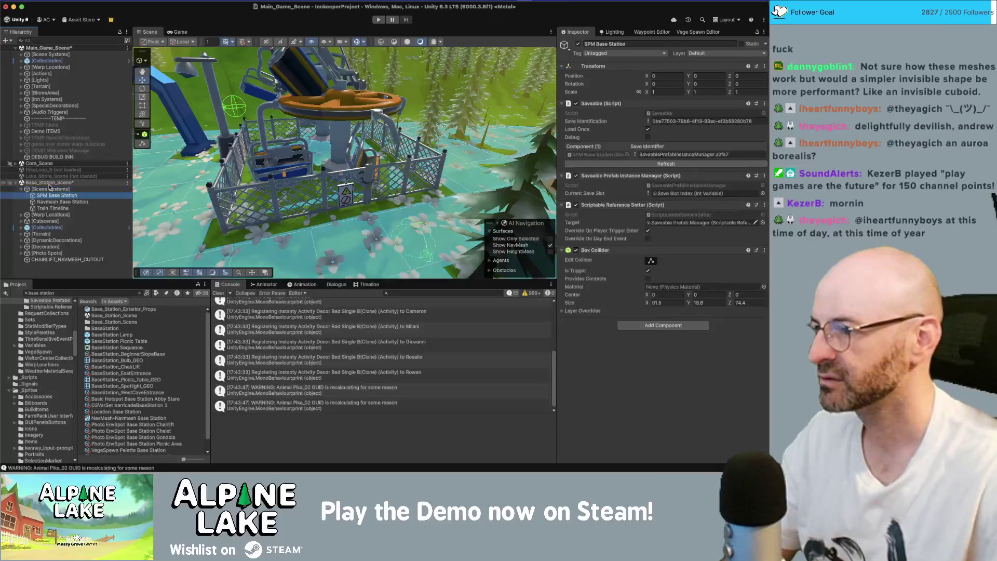
# Bake the Navmesh Base Station surface and flatten the cutout sphere vertically
pyautogui.click(51, 201)
pyautogui.click(752, 353)
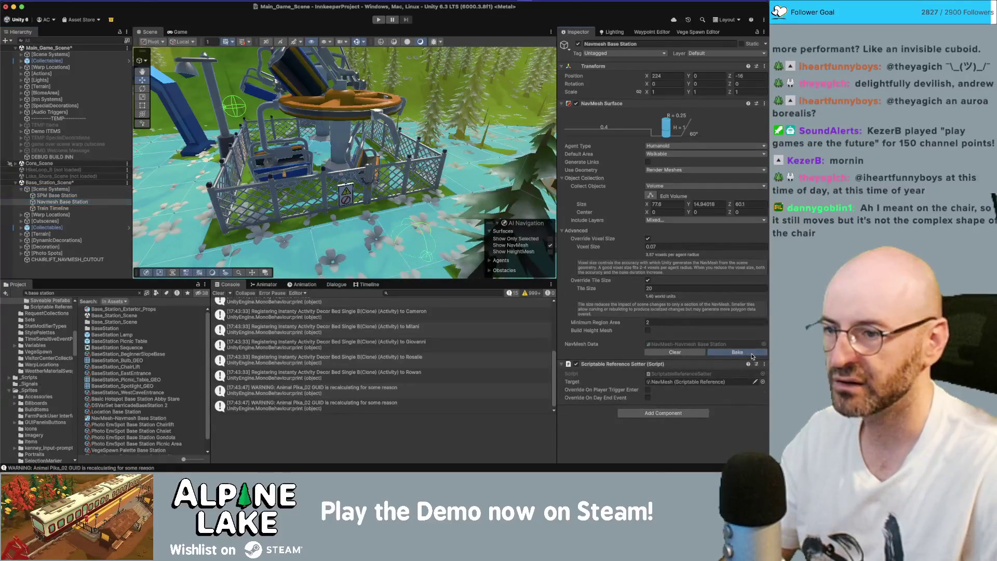
pyautogui.moveTo(360, 174); pyautogui.dragTo(354, 202)
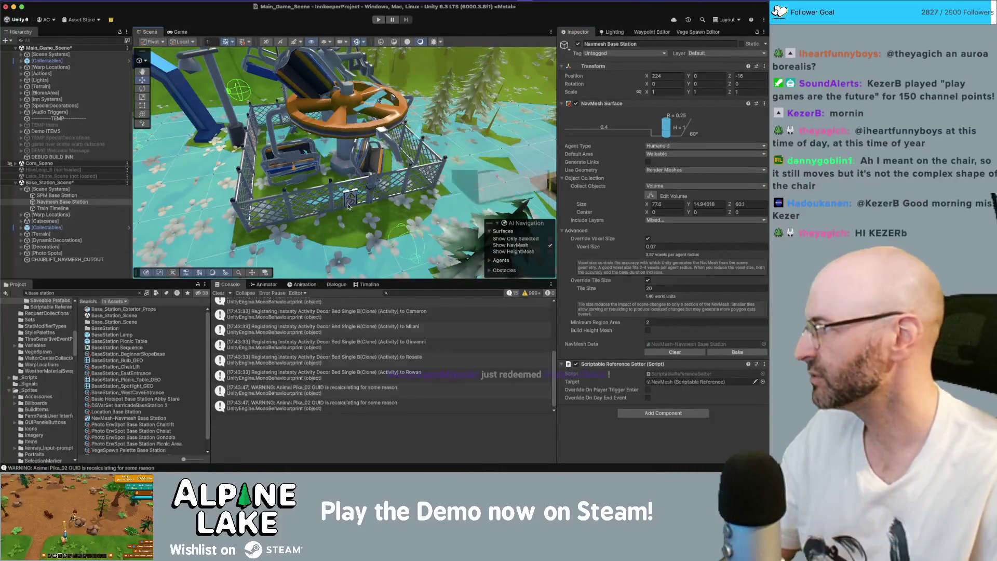
pyautogui.click(104, 260)
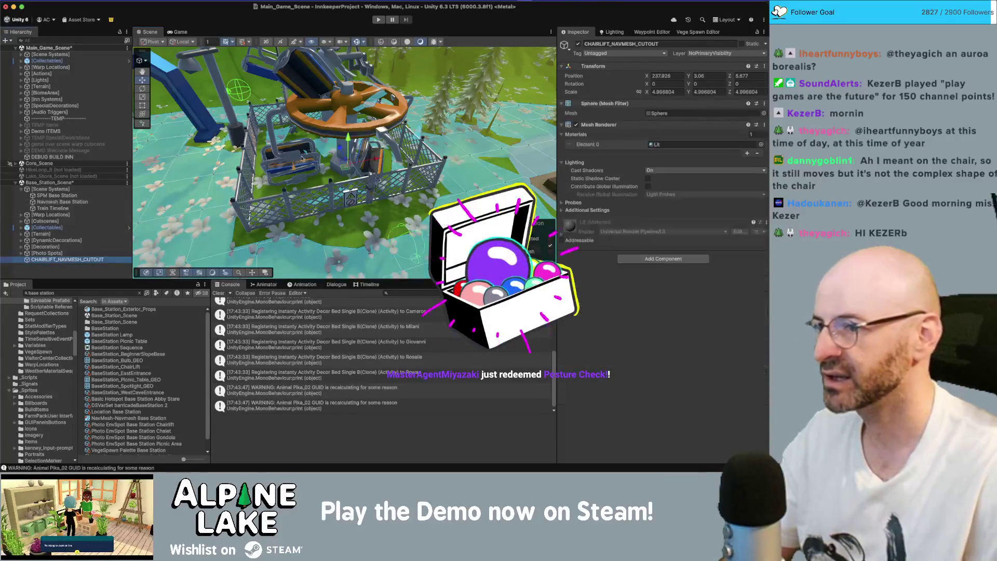
pyautogui.moveTo(348, 136); pyautogui.dragTo(348, 158)
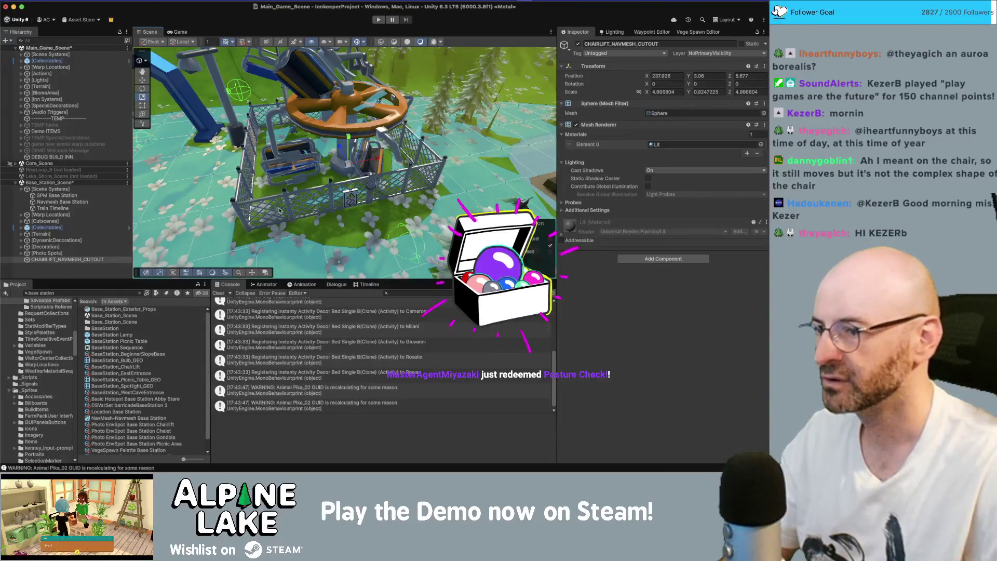
# Add a NavMesh Modifier component to CHAIRLIFT_NAVMESH_CUTOUT
pyautogui.click(63, 201)
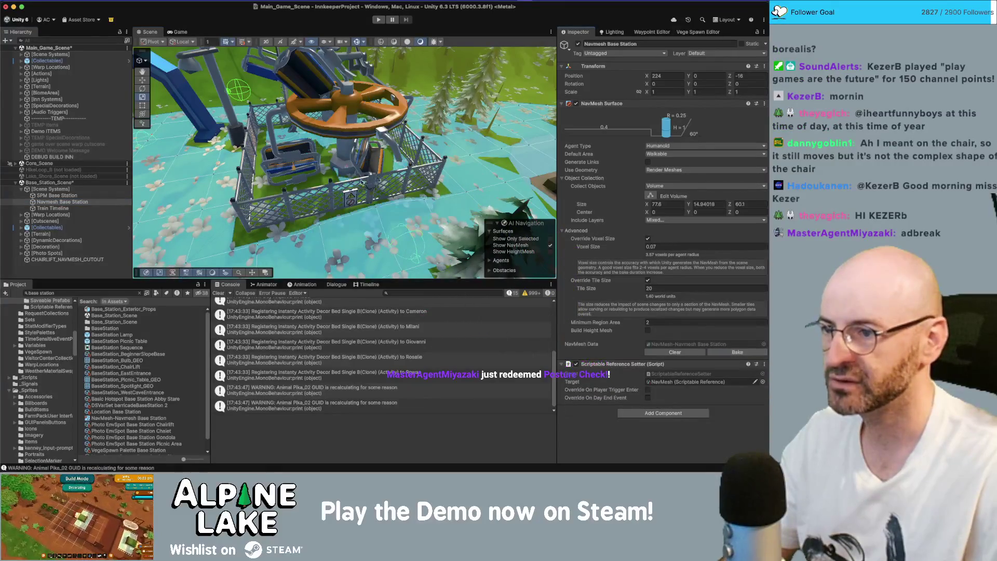
pyautogui.moveTo(325, 192); pyautogui.dragTo(462, 170)
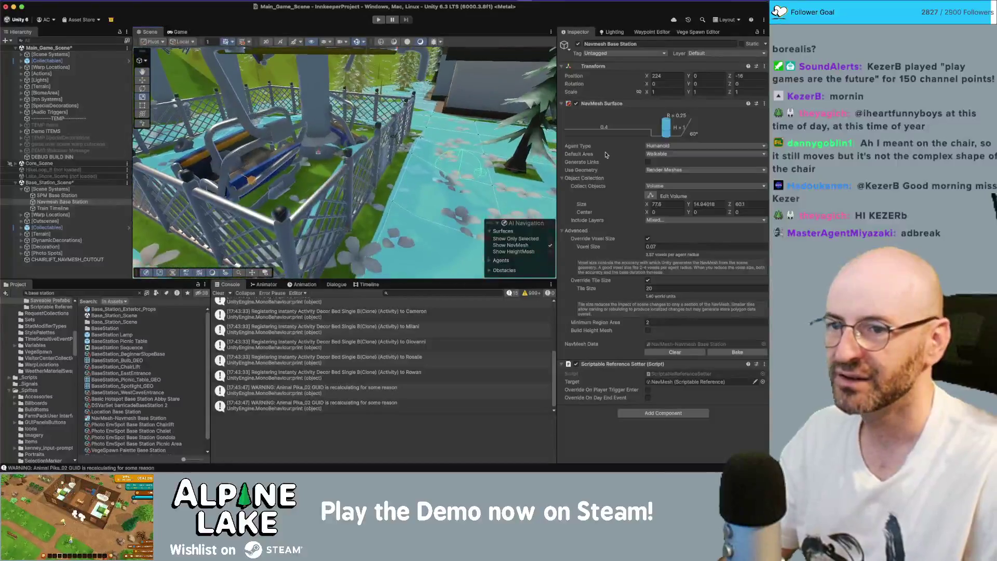
pyautogui.click(627, 412)
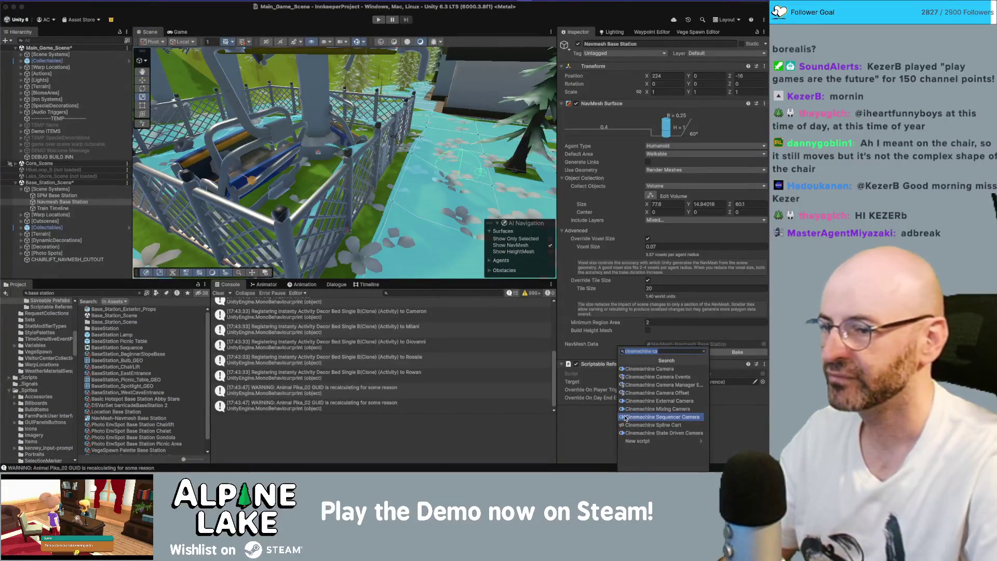
pyautogui.click(68, 260)
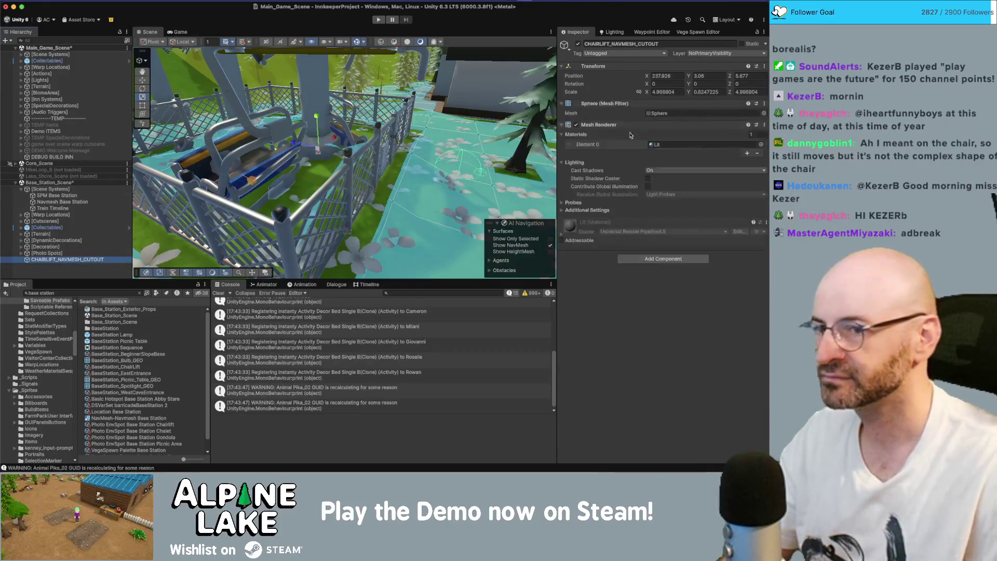
pyautogui.click(643, 260)
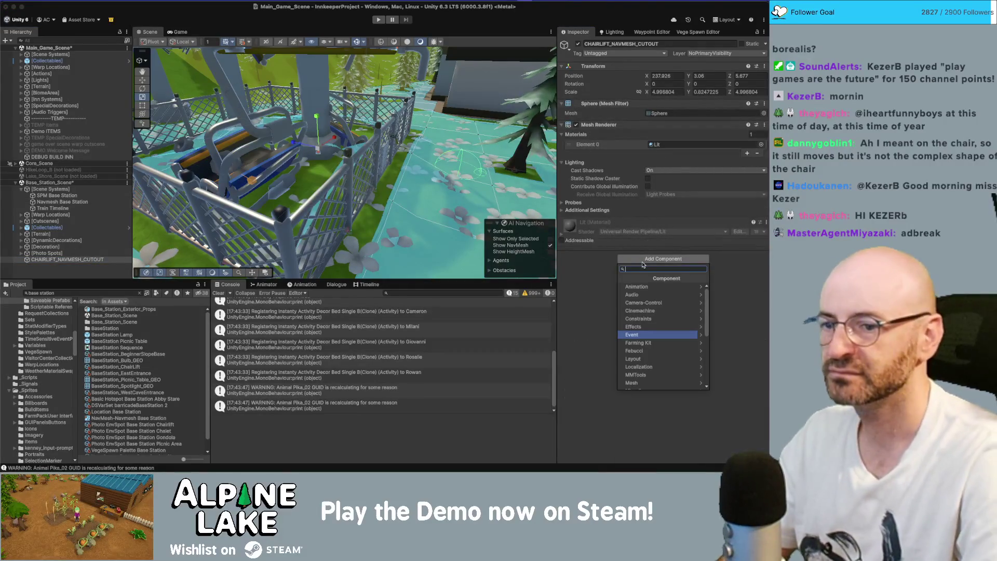
pyautogui.write('over')
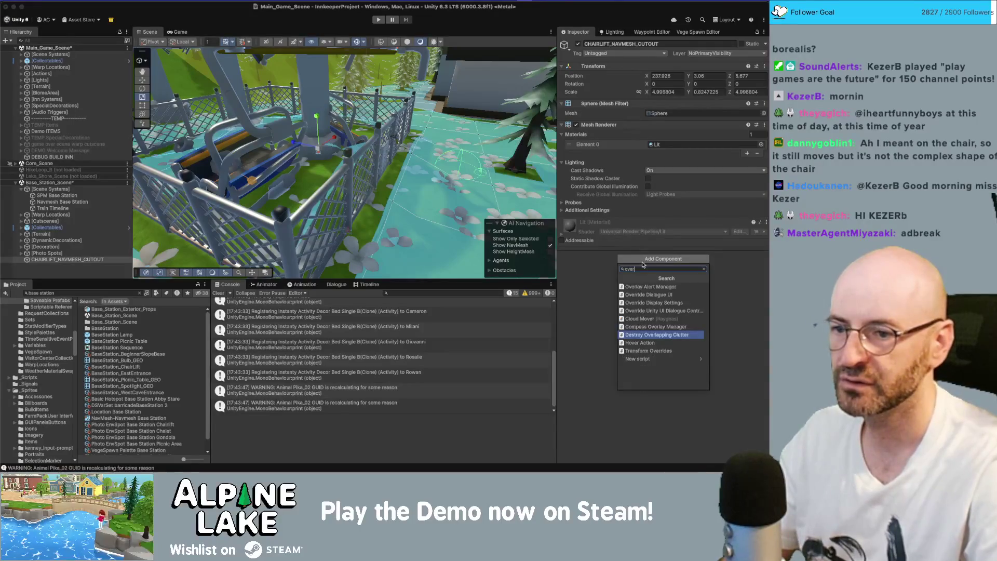
pyautogui.press('BackSpace')
pyautogui.press('BackSpace')
pyautogui.press('BackSpace')
pyautogui.write('navmeshmo')
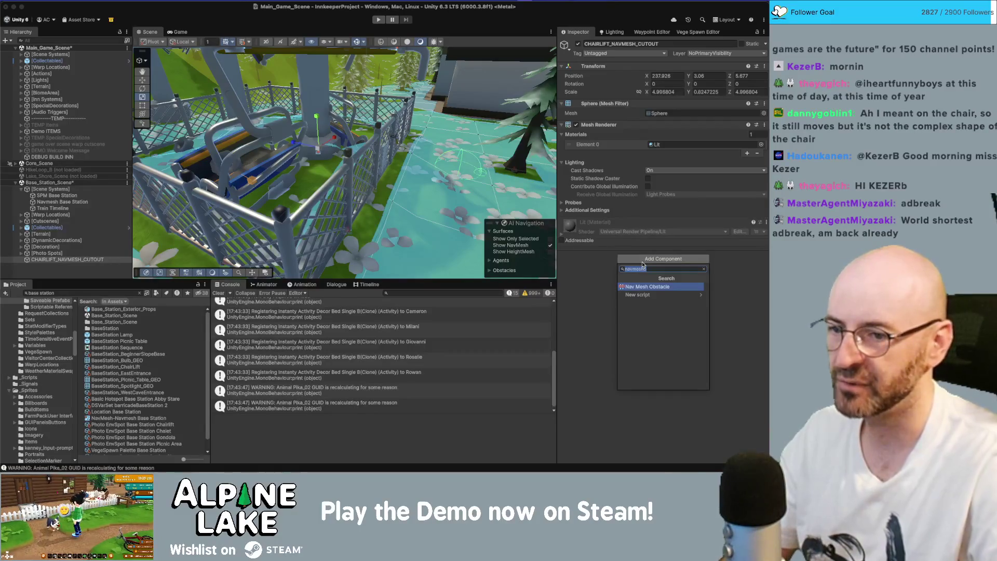
pyautogui.press('BackSpace')
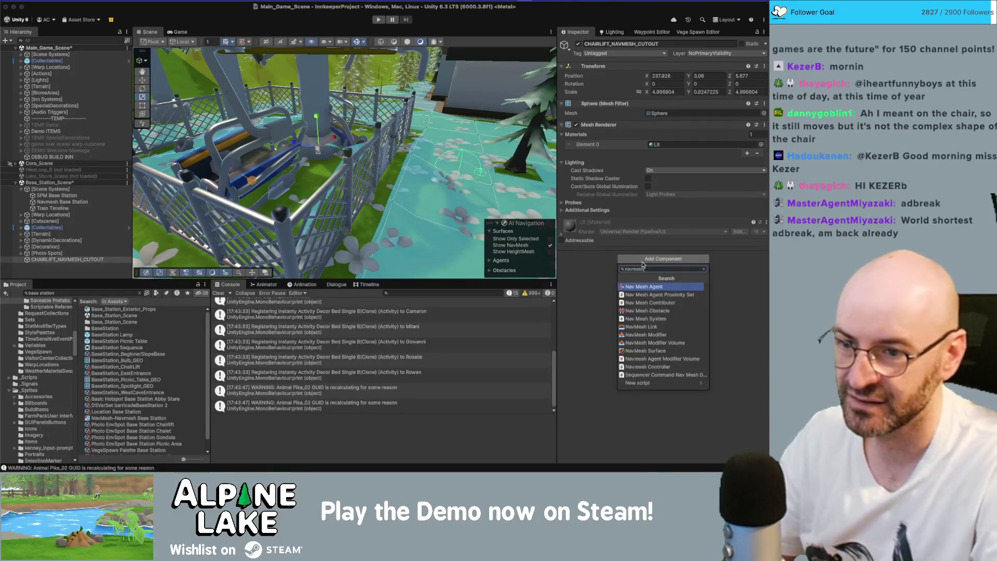
pyautogui.write('mes')
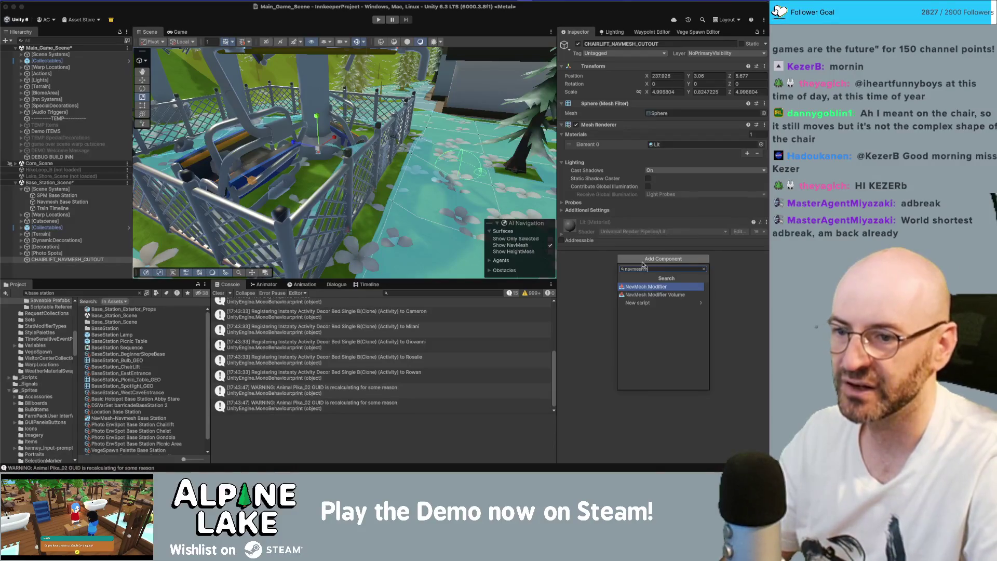
pyautogui.press('Return')
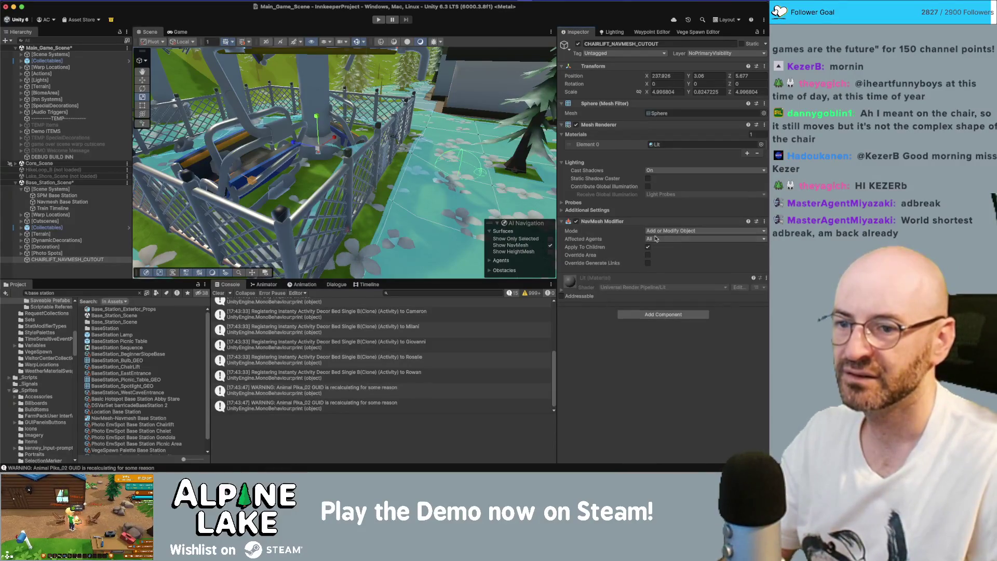
# Keep Add or Modify Object mode and override the modifier's area to Not Walkable
pyautogui.click(656, 232)
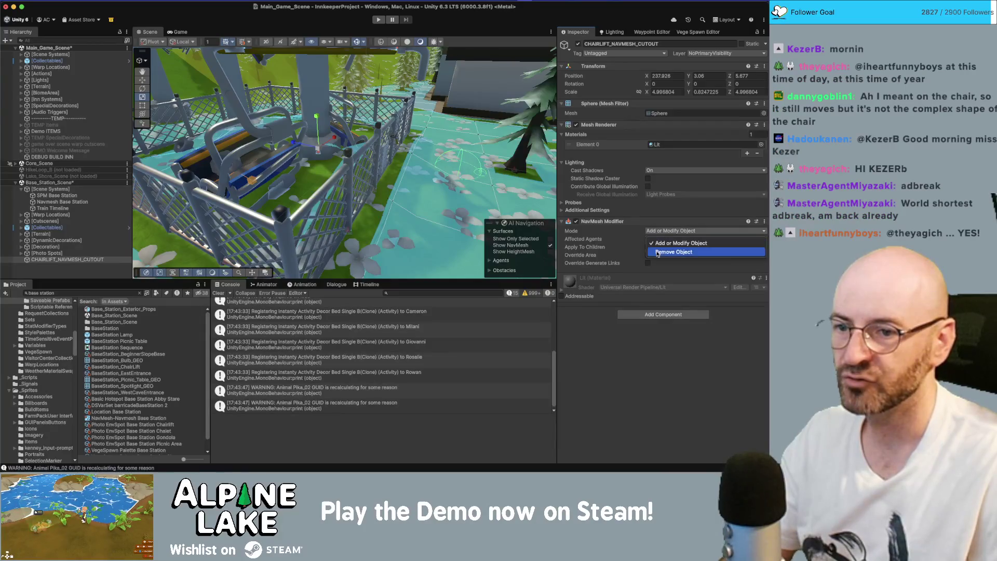
pyautogui.click(654, 242)
pyautogui.click(647, 255)
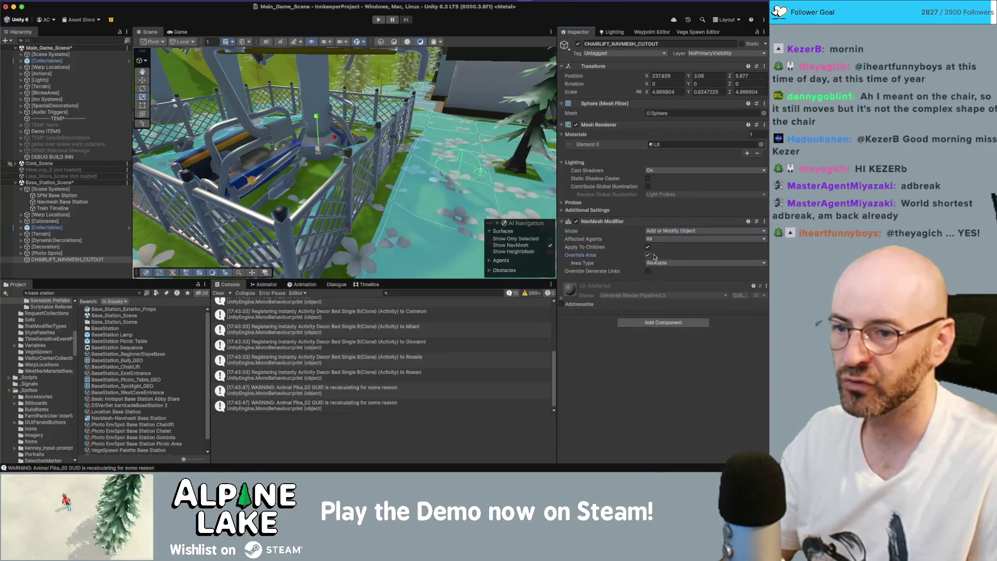
pyautogui.click(666, 263)
pyautogui.click(671, 281)
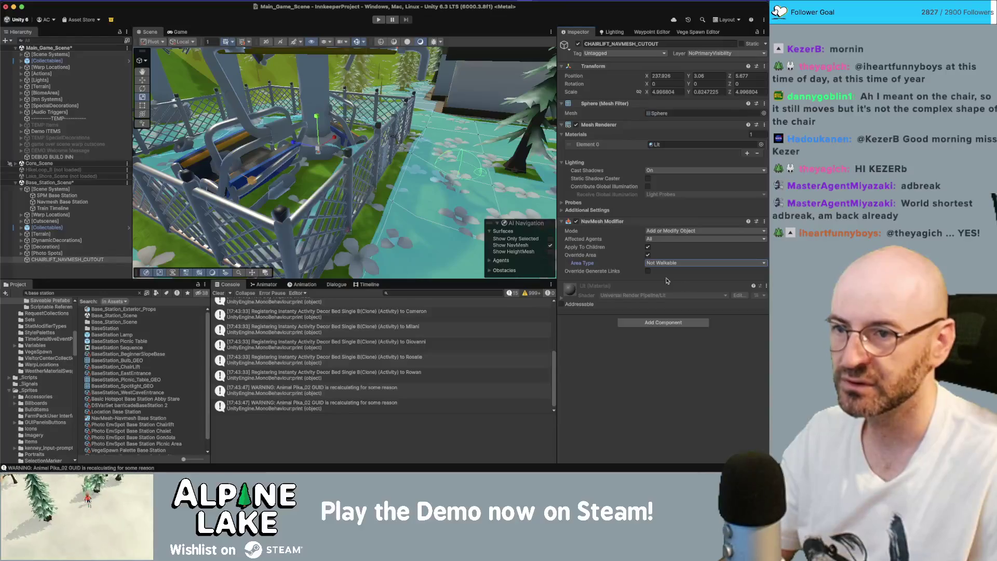
# Rebake the Navmesh Base Station surface and inspect the result around the chairlift
pyautogui.click(104, 202)
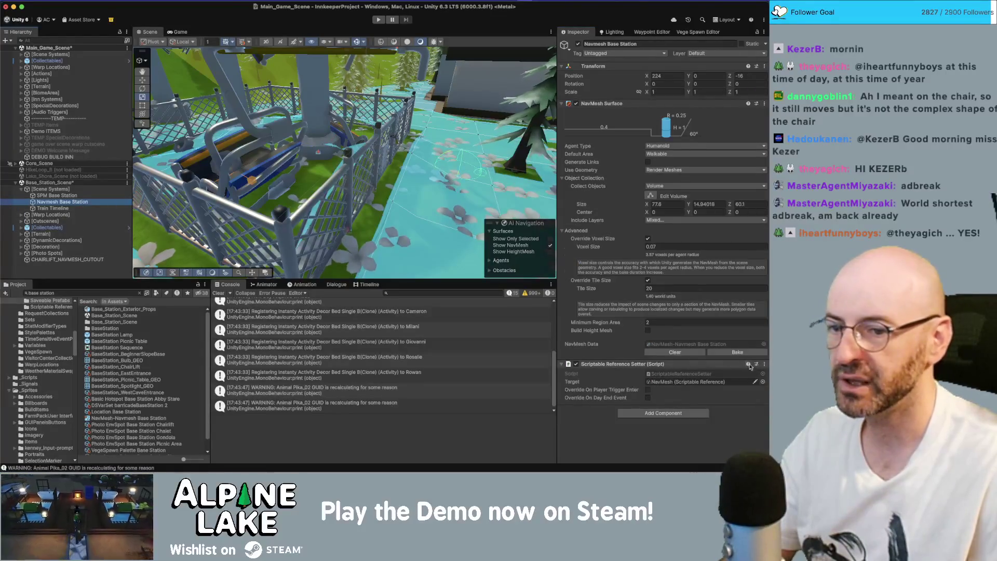
pyautogui.click(738, 352)
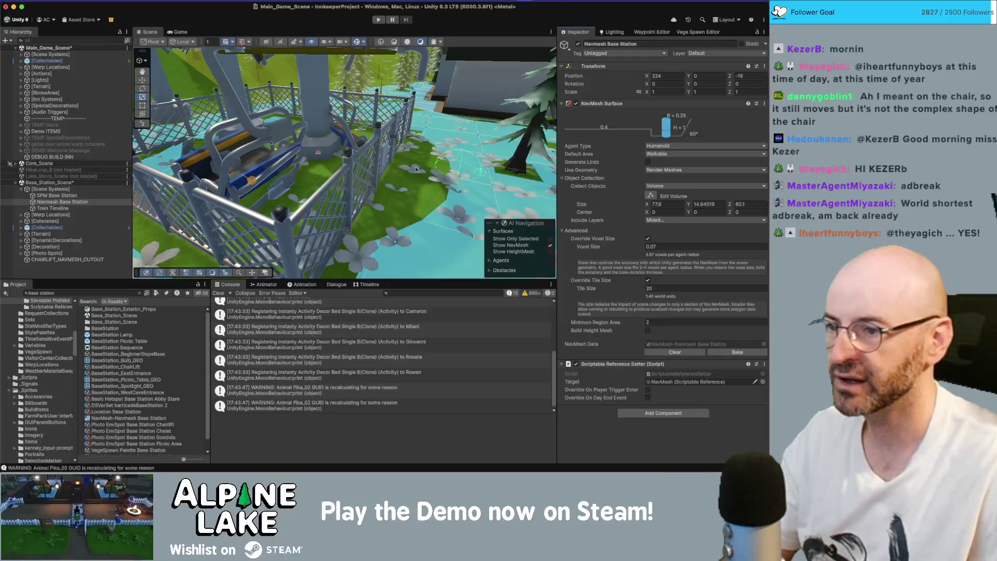
pyautogui.moveTo(291, 156)
pyautogui.mouseDown()
pyautogui.moveTo(302, 164)
pyautogui.moveTo(156, 218)
pyautogui.mouseUp()
pyautogui.click(72, 293)
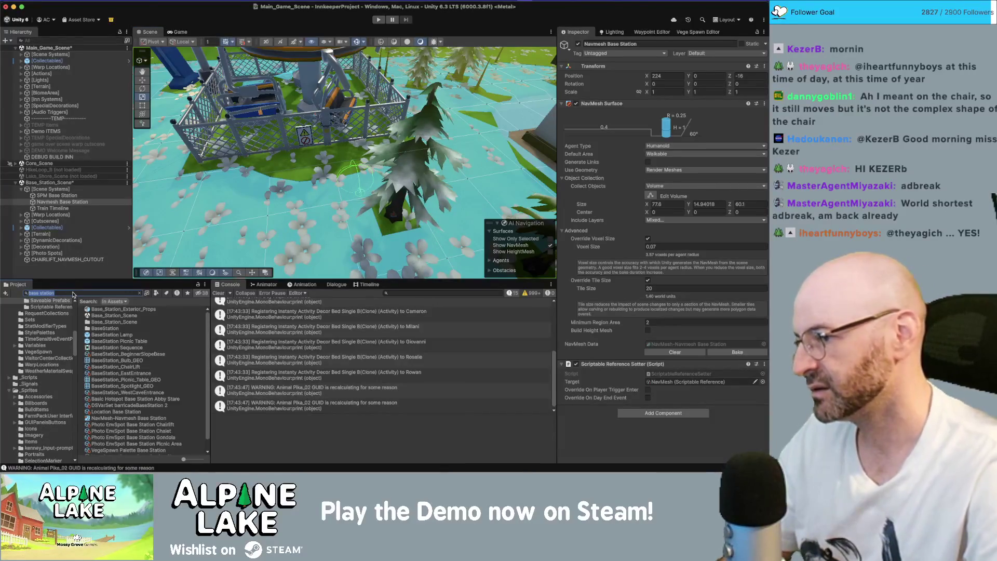
# Load Slope_Beginner_Scene from the Project and frame the chairlift cutout
pyautogui.write('ski slope')
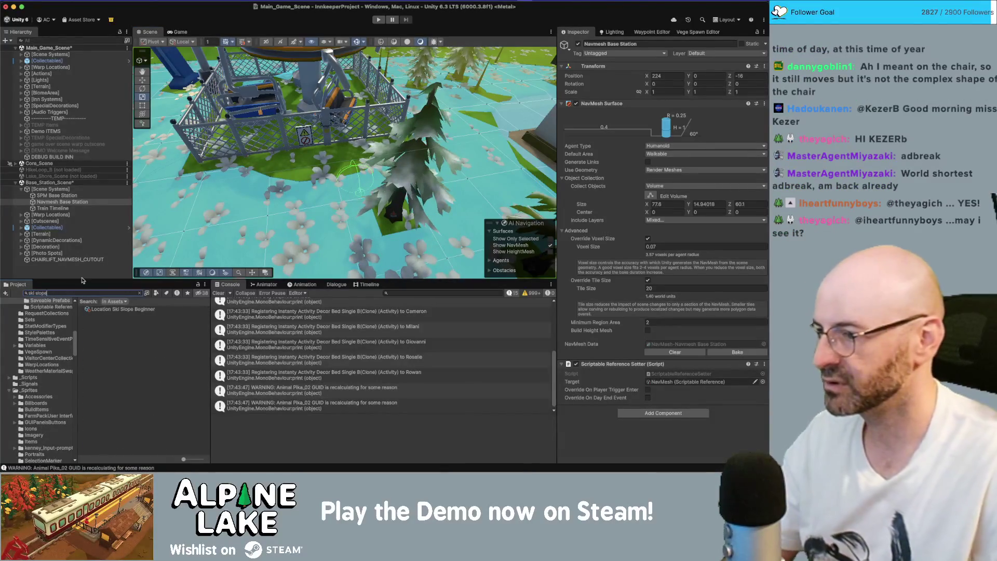
pyautogui.write('beginner sl')
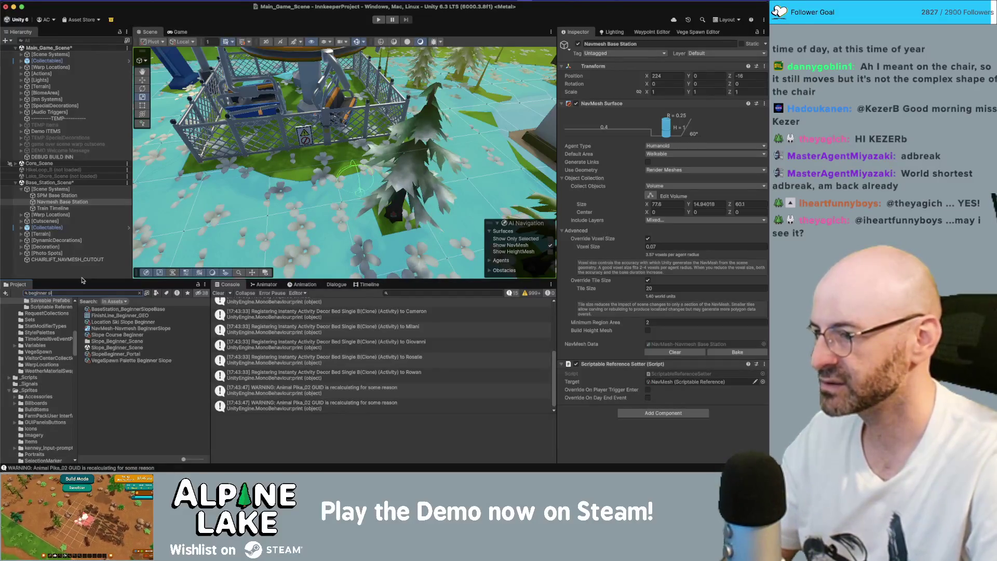
pyautogui.moveTo(109, 341); pyautogui.dragTo(72, 262)
pyautogui.click(78, 260)
pyautogui.scroll(-5, 76, 261)
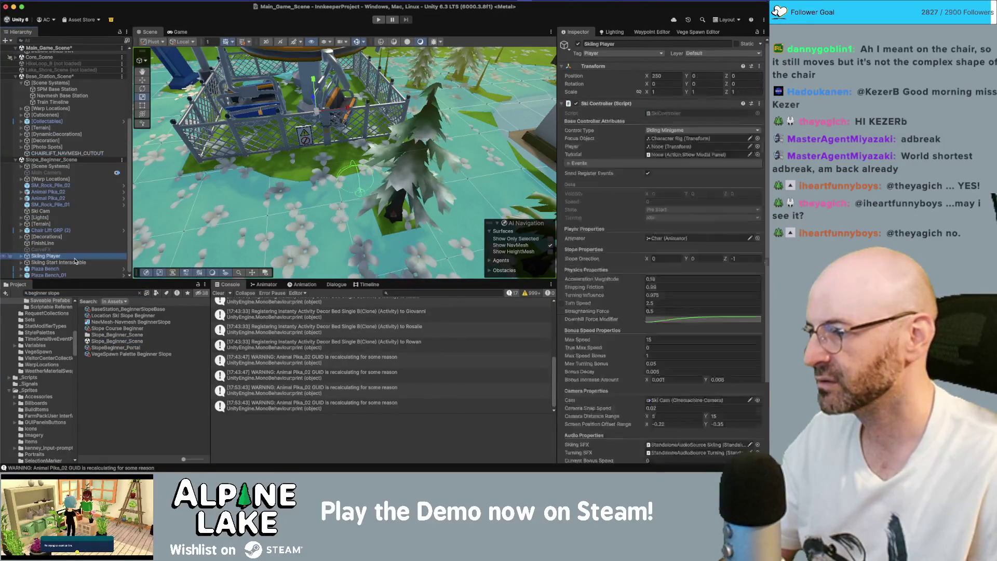
pyautogui.doubleClick(55, 264)
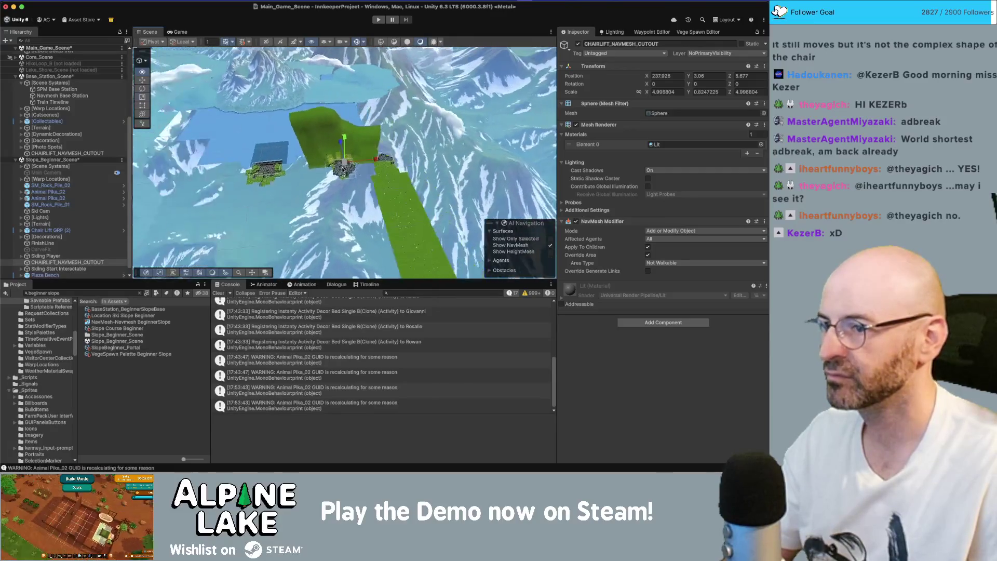
# Place the cutout on the beginner chairlift pillar base at Y = 0 and save all scenes
pyautogui.moveTo(374, 158); pyautogui.dragTo(421, 155)
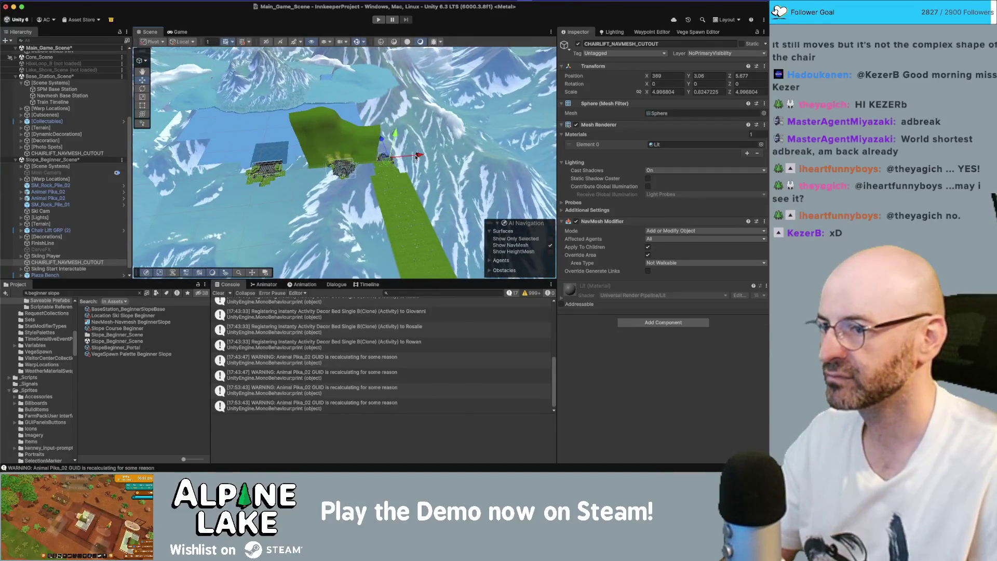
pyautogui.press('f')
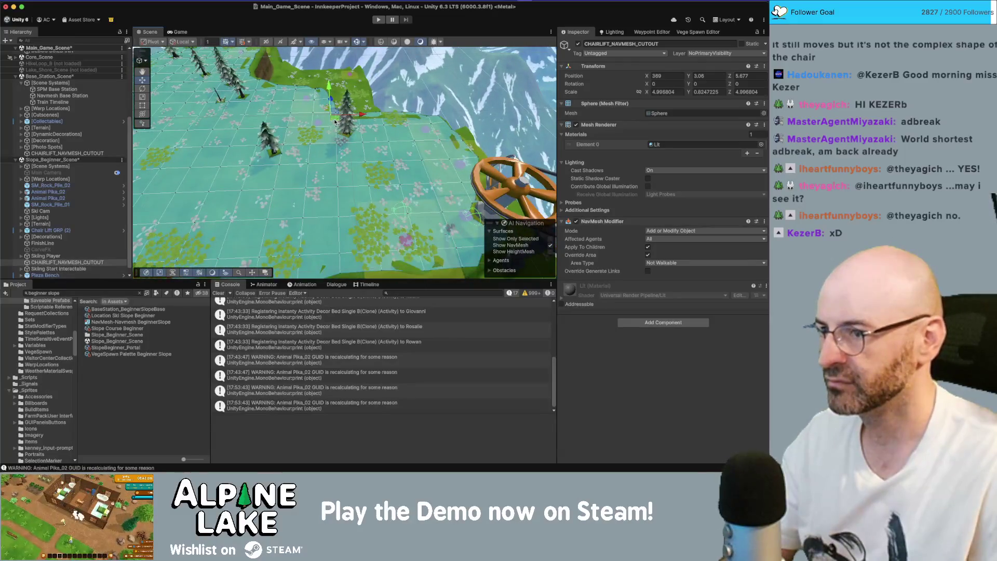
pyautogui.moveTo(335, 121); pyautogui.dragTo(521, 164)
pyautogui.click(701, 76)
pyautogui.write('0')
pyautogui.press('Return')
pyautogui.press('f')
pyautogui.moveTo(370, 170)
pyautogui.mouseDown()
pyautogui.moveTo(407, 156)
pyautogui.moveTo(316, 156)
pyautogui.mouseUp()
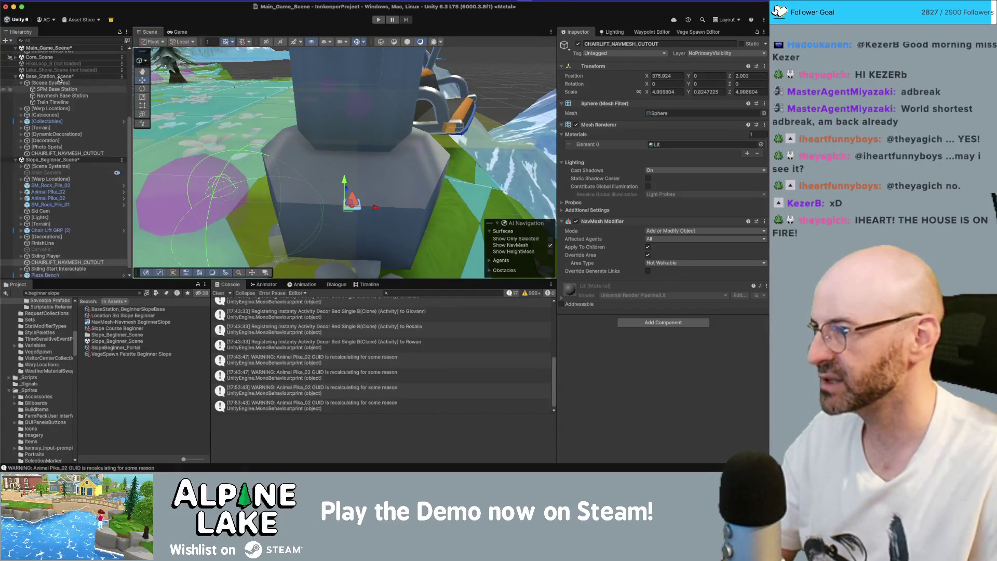
pyautogui.press('super+s')
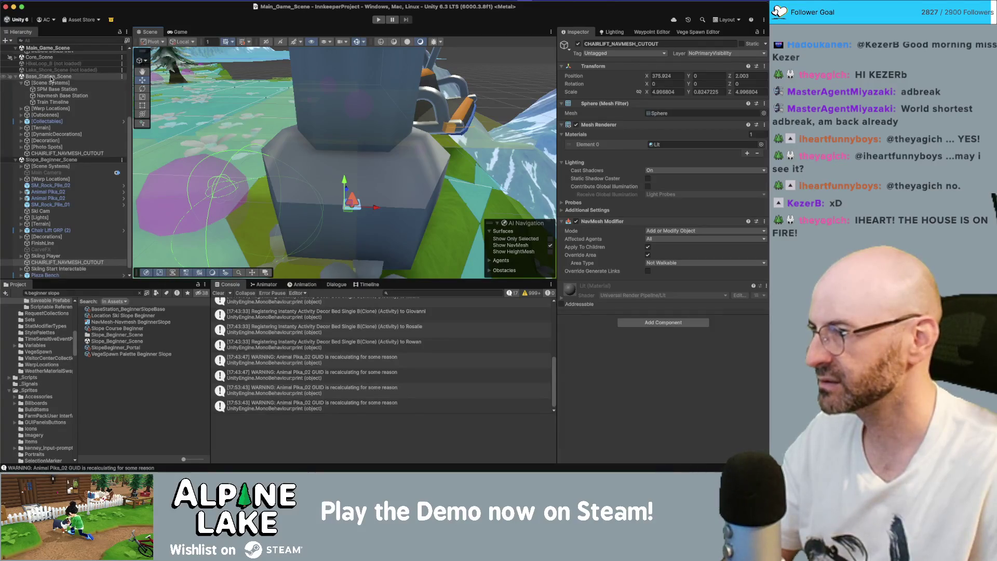
# Unload Base_Station_Scene and rebake the Navmesh BeginnerSlope surface with the cutout in place
pyautogui.rightClick(51, 78)
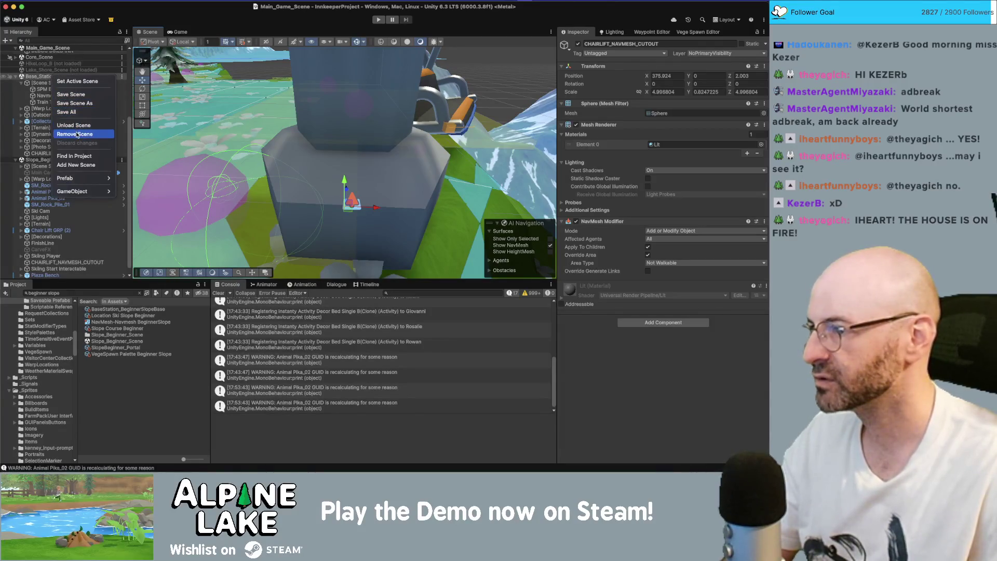
pyautogui.click(77, 126)
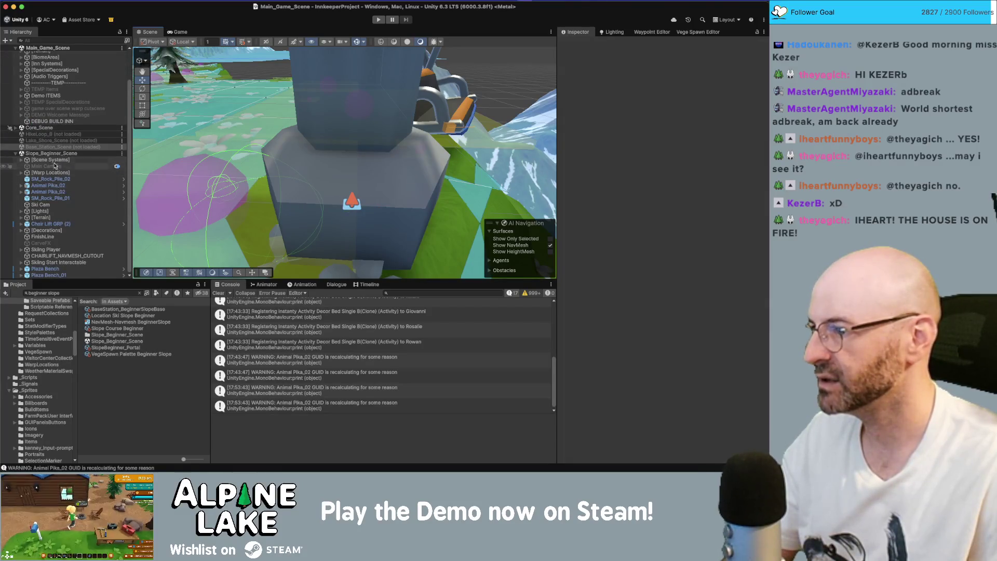
pyautogui.click(21, 159)
pyautogui.click(65, 172)
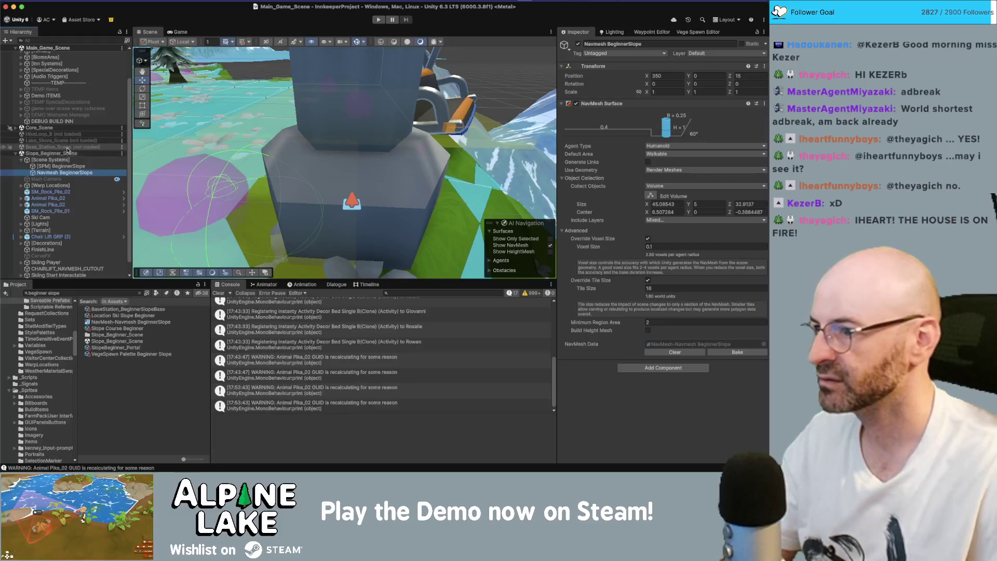
pyautogui.click(735, 353)
pyautogui.moveTo(381, 179); pyautogui.dragTo(330, 189)
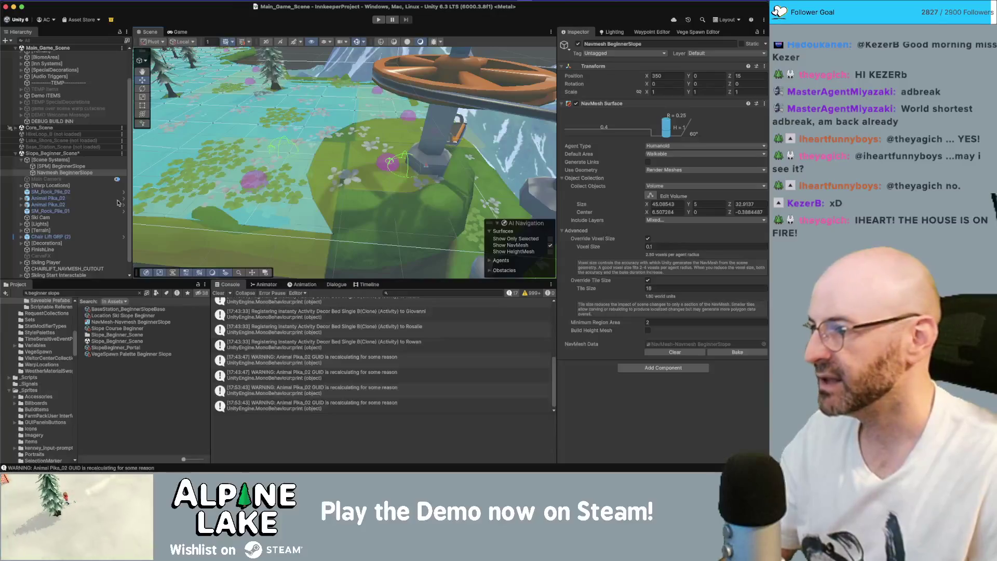
pyautogui.click(108, 236)
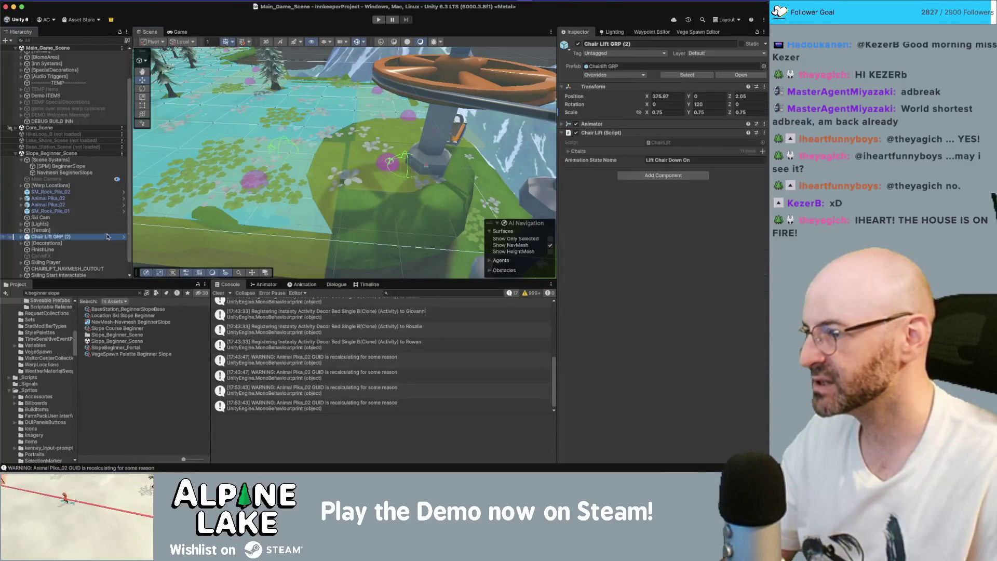
# Open the Chairlift GRP prefab and its nested Lift Chair prefab for editing
pyautogui.click(687, 75)
pyautogui.click(118, 318)
pyautogui.doubleClick(118, 317)
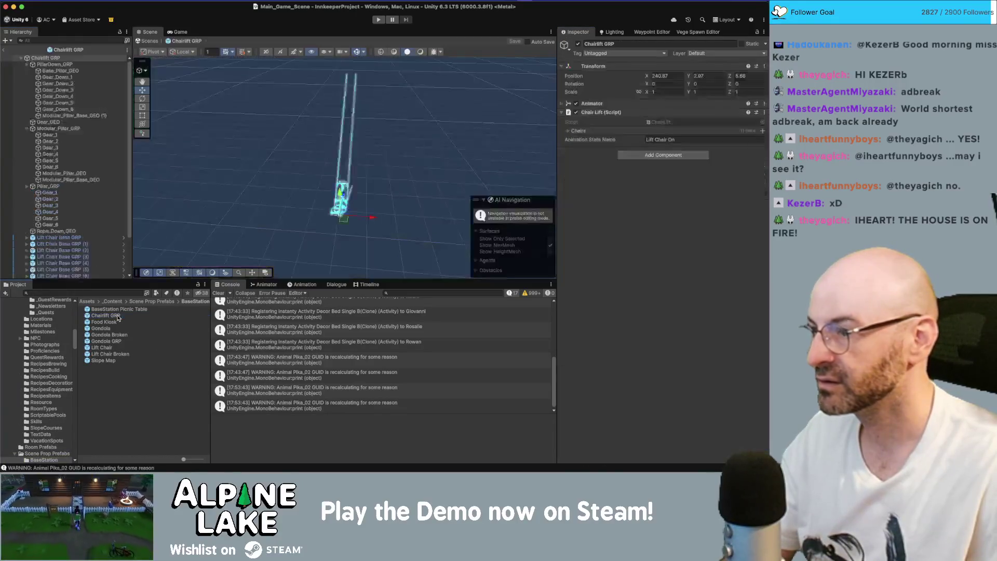
pyautogui.scroll(-2, 95, 206)
pyautogui.click(95, 207)
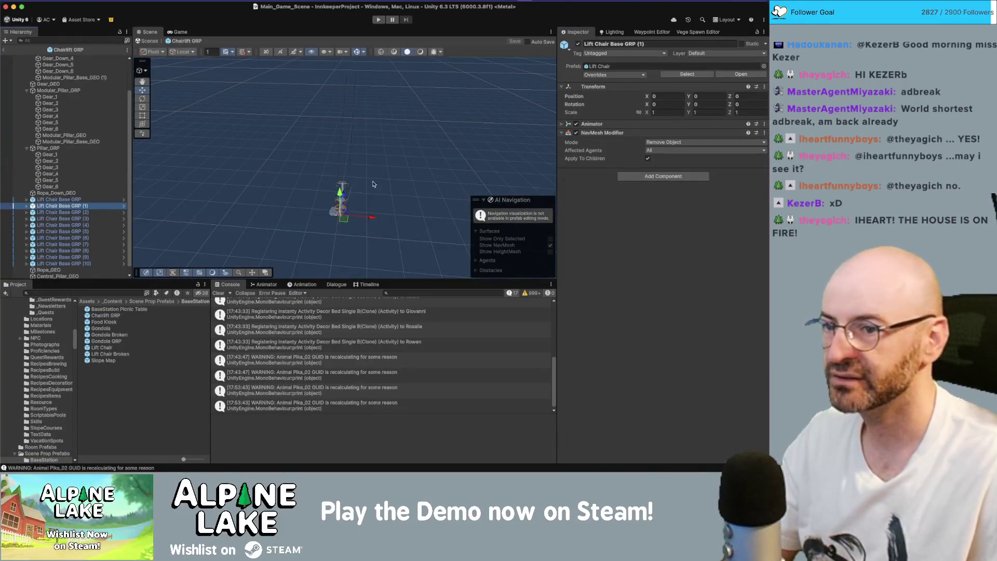
pyautogui.click(124, 208)
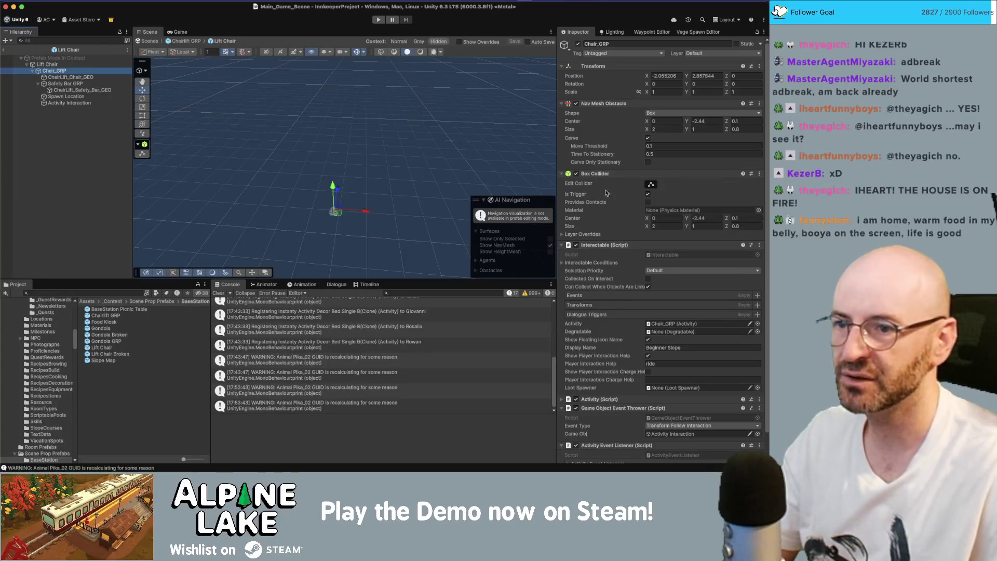
# Remove the Nav Mesh Obstacle from Chair_GRP, save the prefab, and return to the scene
pyautogui.rightClick(606, 104)
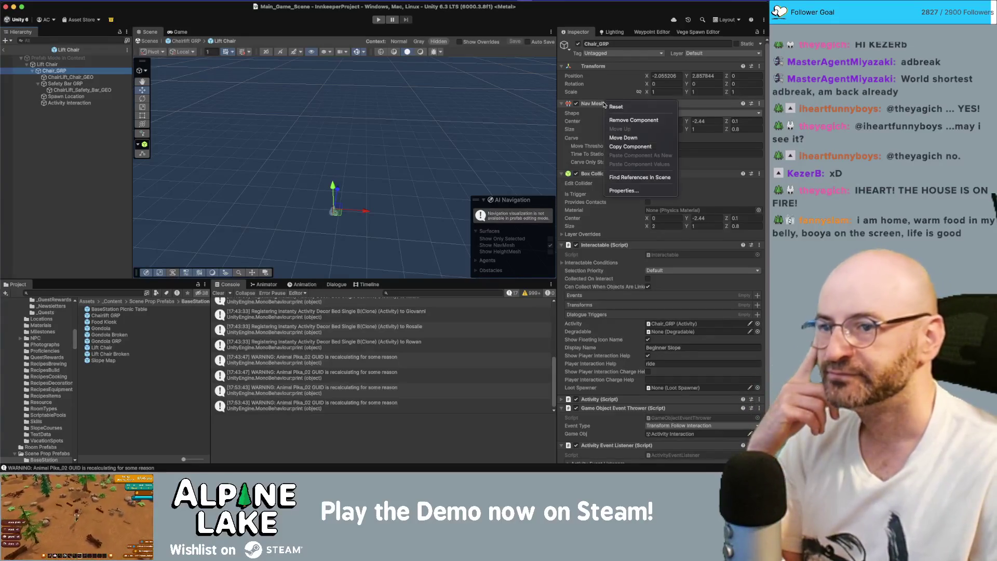
pyautogui.click(614, 120)
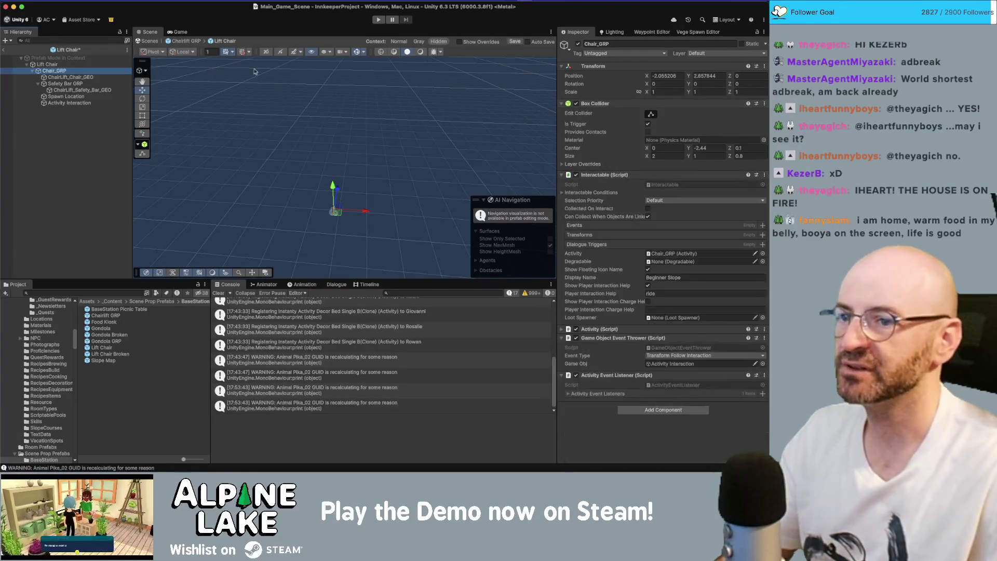
pyautogui.press('super+s')
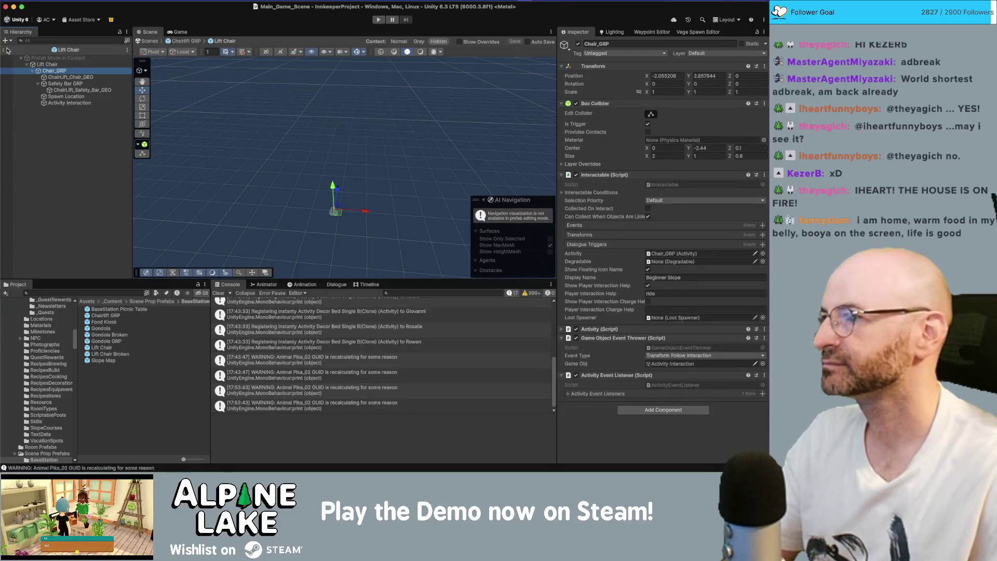
pyautogui.click(7, 50)
pyautogui.click(7, 49)
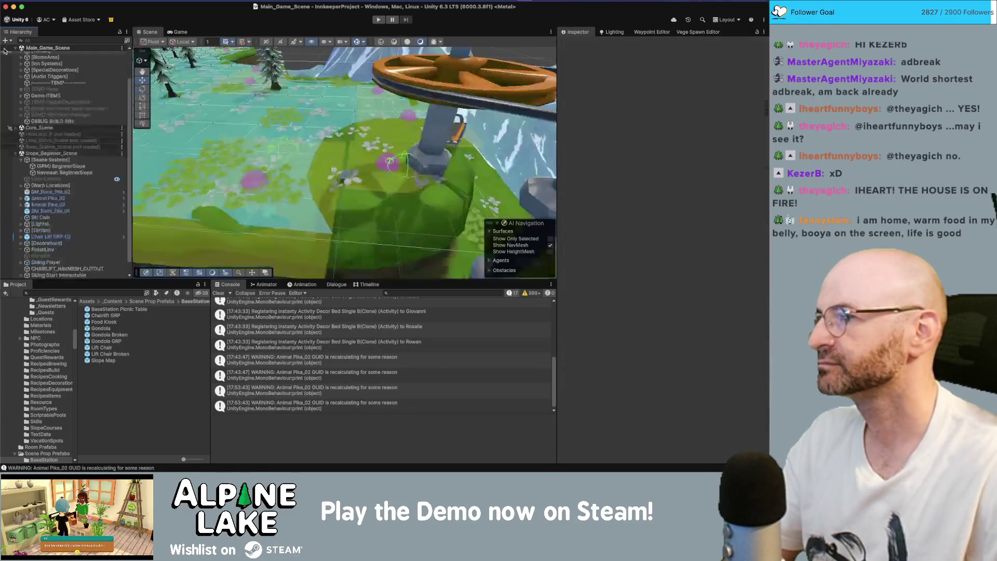
pyautogui.click(379, 19)
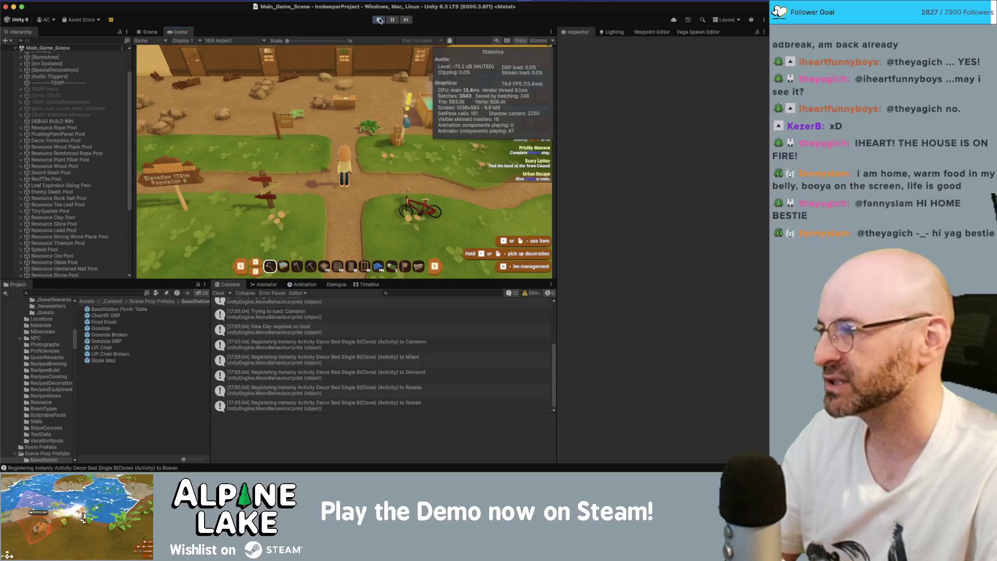
pyautogui.press('d')
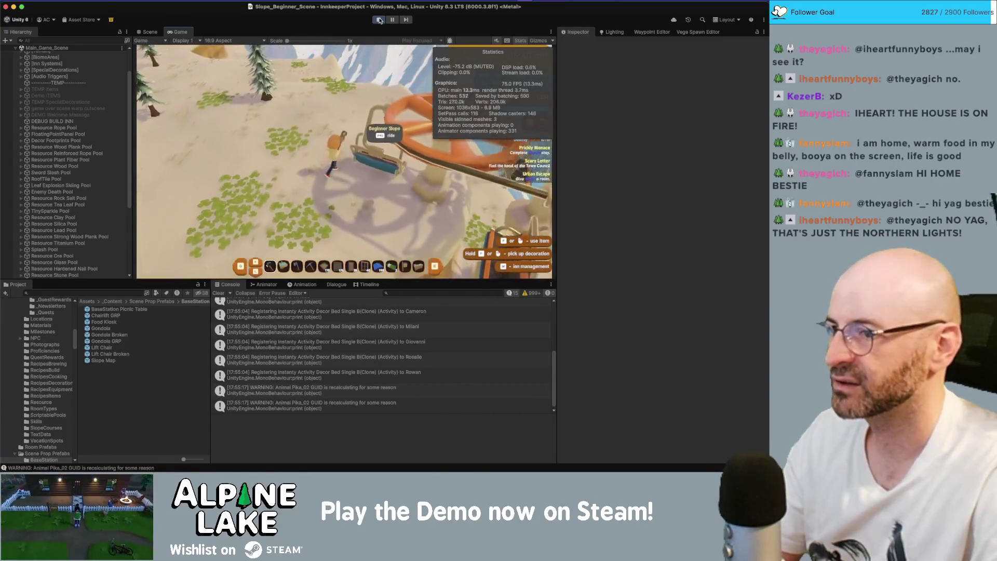
pyautogui.press('d')
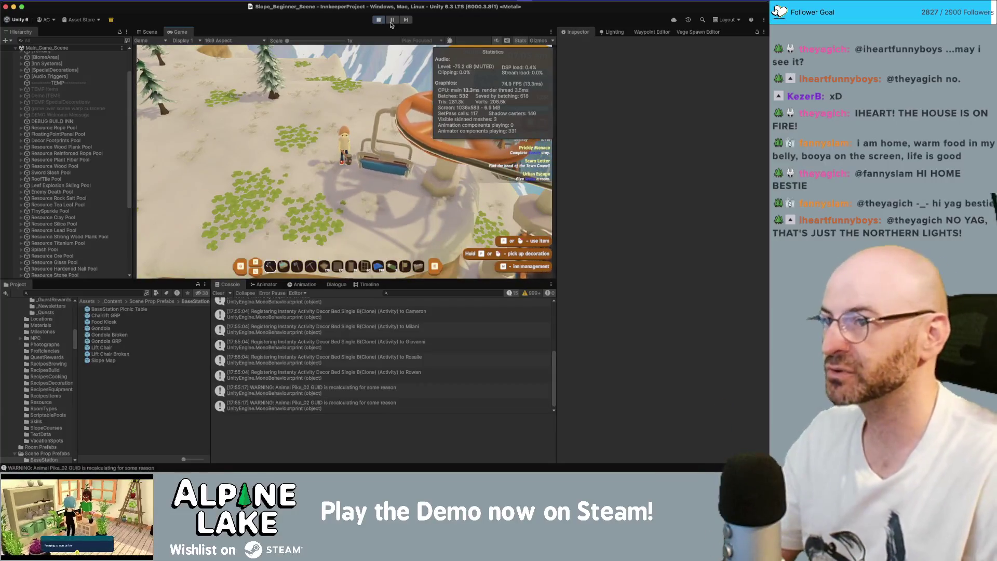
pyautogui.click(391, 21)
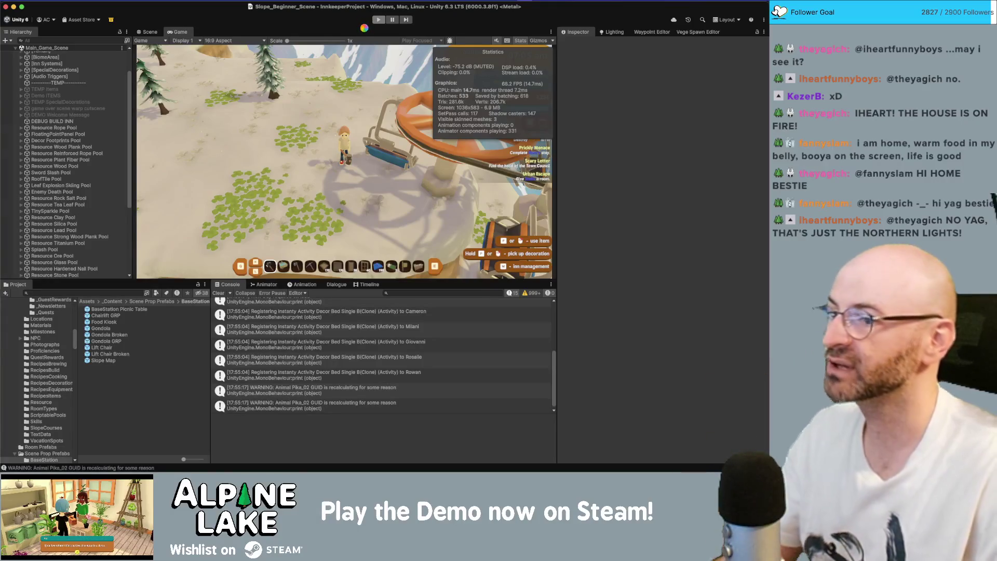
pyautogui.press('super+p')
pyautogui.doubleClick(104, 318)
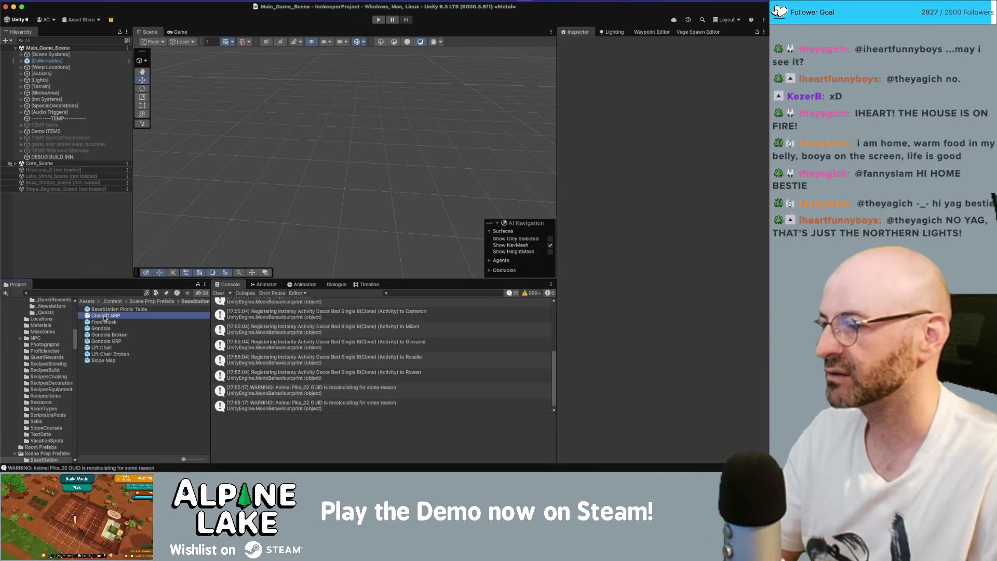
# Select the pillar's Modular_Pillar_Base_GEO (1) and duplicate it
pyautogui.moveTo(262, 166)
pyautogui.mouseDown()
pyautogui.moveTo(434, 191)
pyautogui.moveTo(249, 145)
pyautogui.moveTo(306, 180)
pyautogui.moveTo(319, 212)
pyautogui.mouseUp()
pyautogui.scroll(10, 435, 192)
pyautogui.click(320, 212)
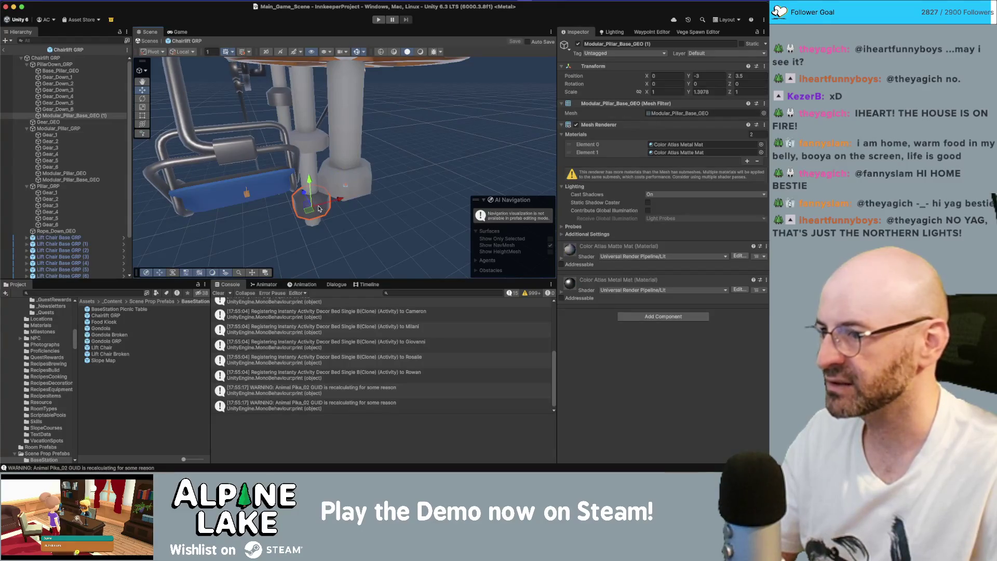
pyautogui.press('f')
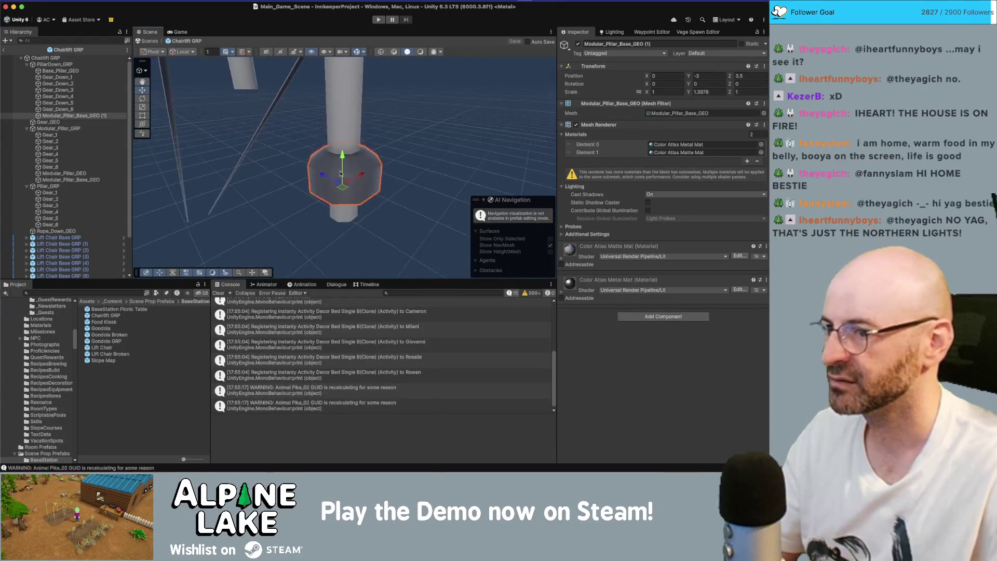
pyautogui.scroll(-5, 340, 174)
pyautogui.hotkey('ctrl', 'd')
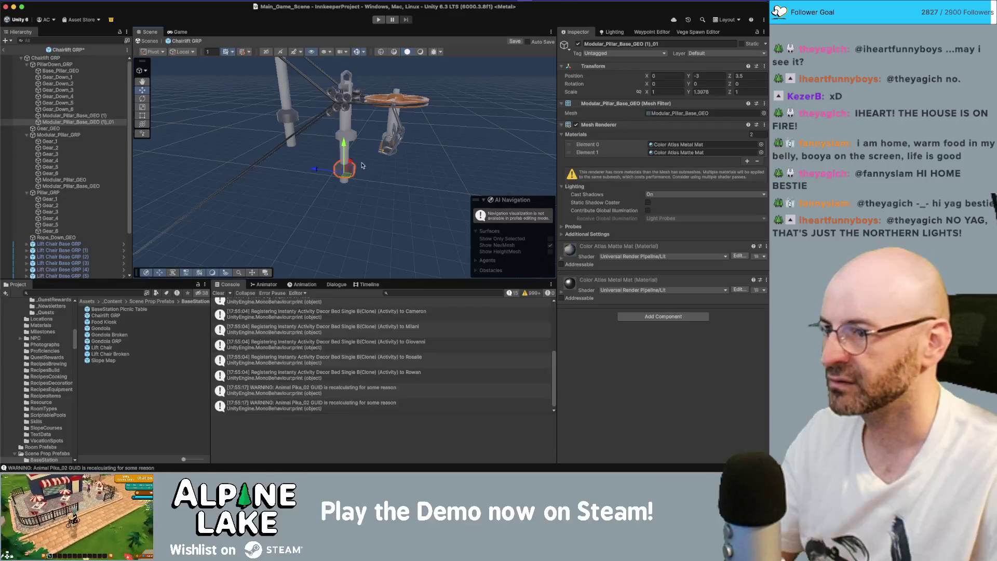
# Move the duplicate base onto the pillar and scale it flat and wide
pyautogui.moveTo(352, 169); pyautogui.dragTo(392, 133)
pyautogui.press('f')
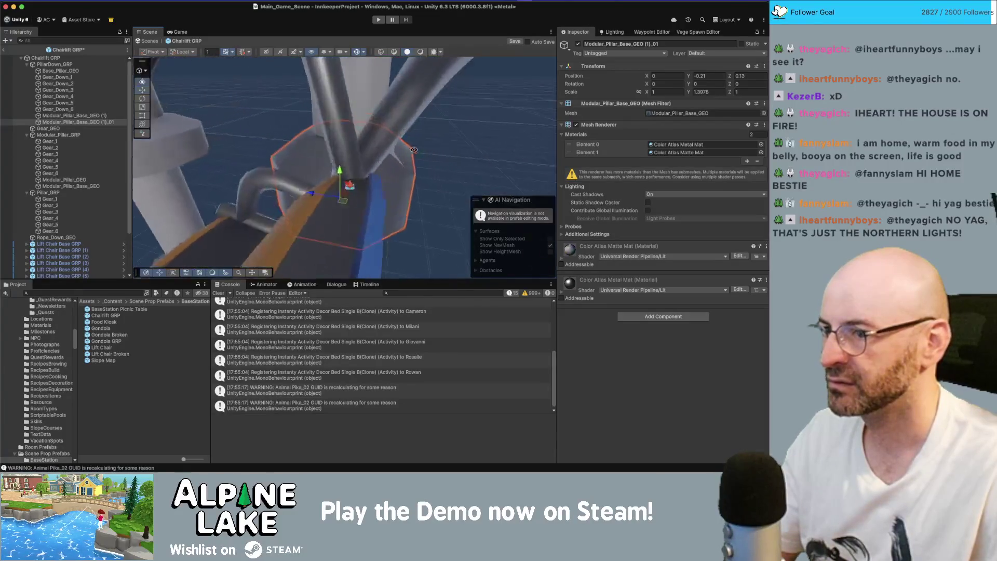
pyautogui.press('r')
pyautogui.moveTo(343, 168)
pyautogui.mouseDown()
pyautogui.moveTo(344, 193)
pyautogui.moveTo(351, 161)
pyautogui.mouseUp()
pyautogui.press('w')
# Set the duplicate's Y and Z positions to 0, flatten it further, exit prefab mode, and start Play mode
pyautogui.click(717, 76)
pyautogui.write('0')
pyautogui.press('Tab')
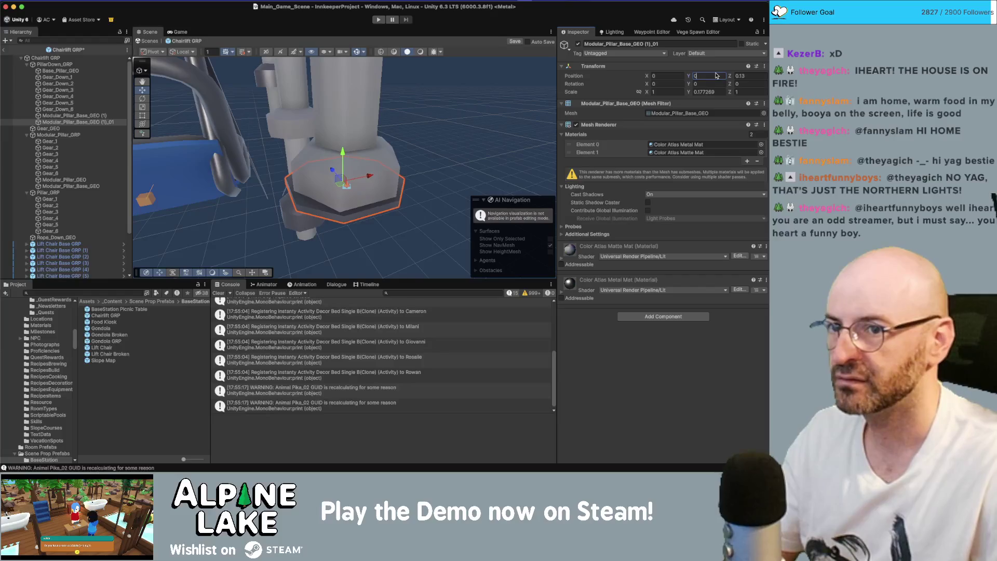
pyautogui.write('0')
pyautogui.press('Return')
pyautogui.scroll(-5, 339, 187)
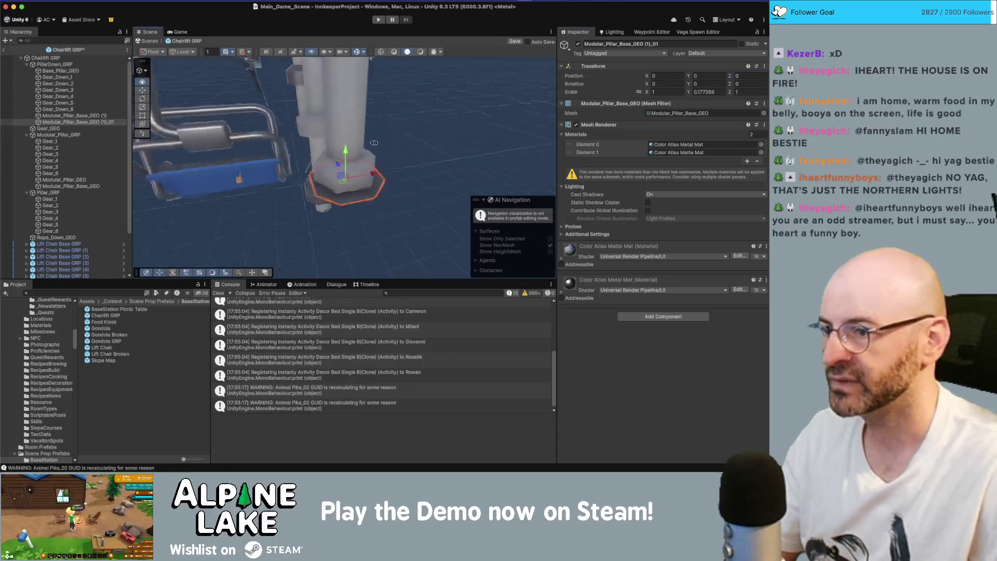
pyautogui.moveTo(371, 165)
pyautogui.keyDown('alt'); pyautogui.mouseDown()
pyautogui.moveTo(327, 162)
pyautogui.moveTo(337, 167)
pyautogui.moveTo(315, 148)
pyautogui.moveTo(322, 136)
pyautogui.moveTo(342, 143)
pyautogui.moveTo(345, 175)
pyautogui.mouseUp(); pyautogui.keyUp('alt')
pyautogui.scroll(-3, 309, 142)
pyautogui.keyDown('alt'); pyautogui.moveTo(345, 174); pyautogui.dragTo(347, 176); pyautogui.keyUp('alt')
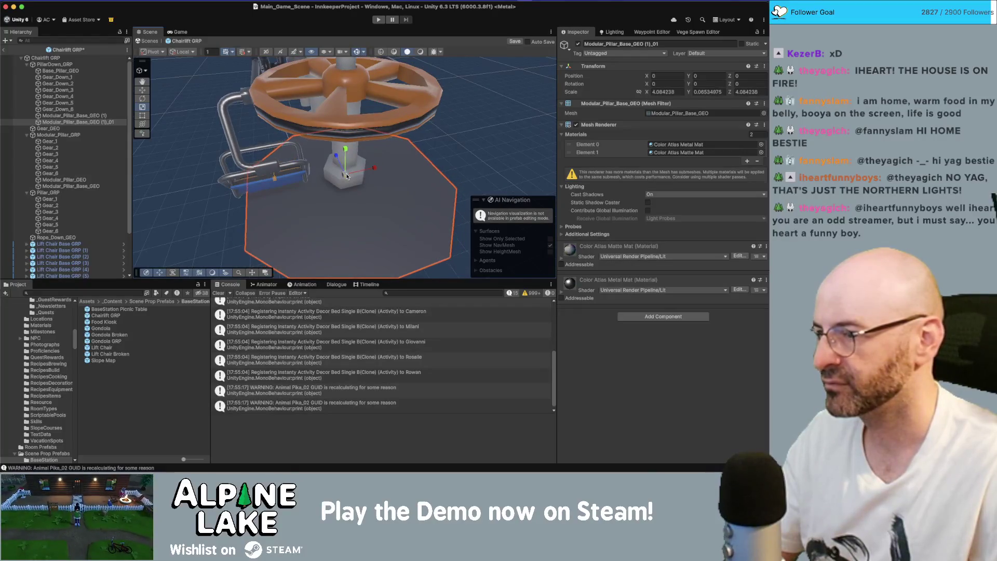
pyautogui.click(4, 50)
pyautogui.click(378, 20)
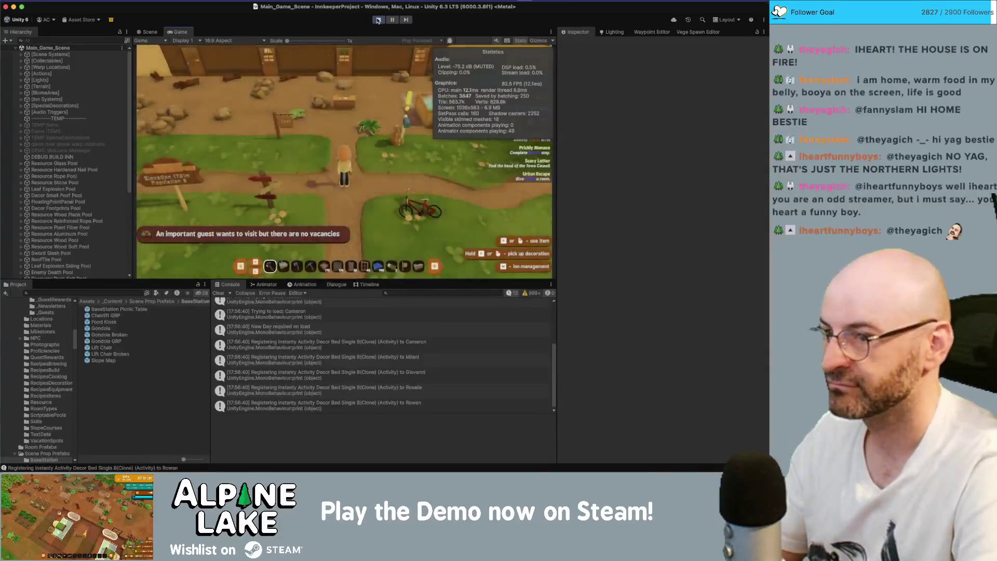
# Walk the character up the snowy slope to the chairlift wheel and seat
pyautogui.press('s')
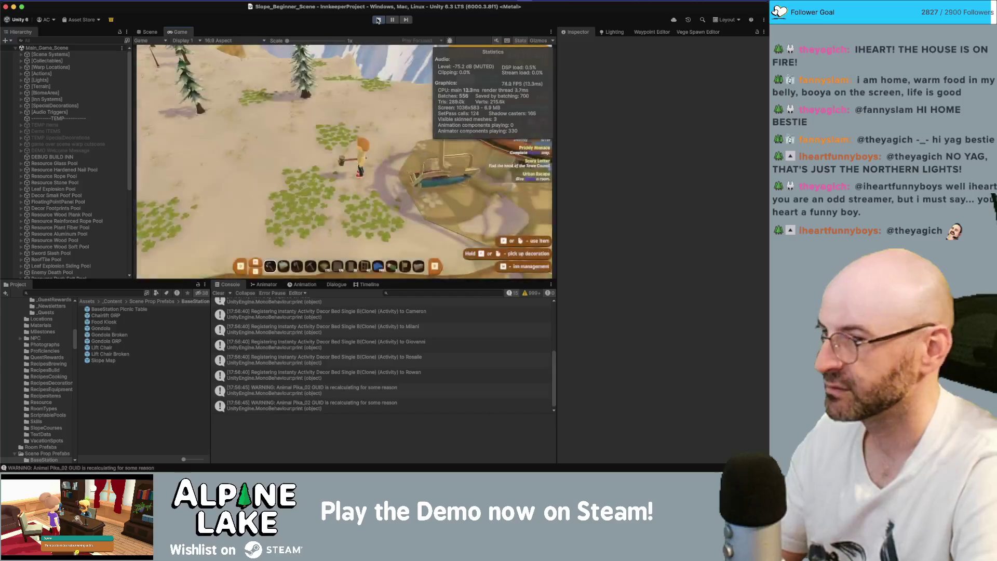
pyautogui.press('w')
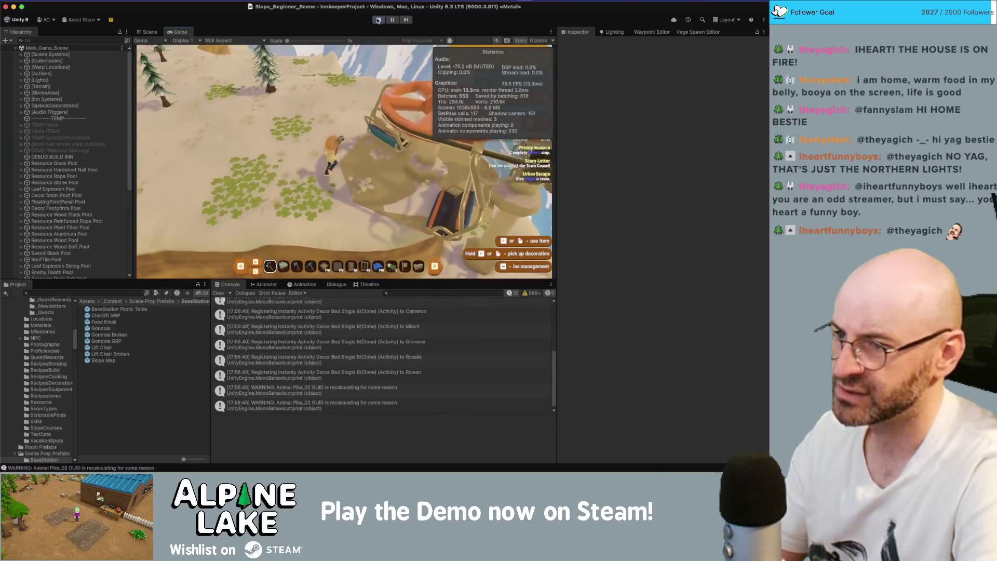
pyautogui.press('d')
pyautogui.press('a')
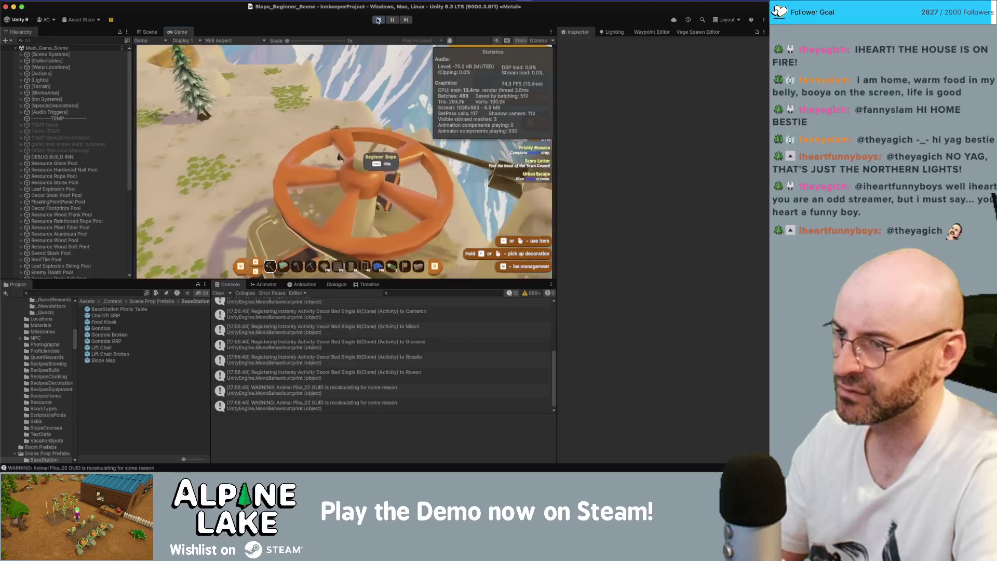
pyautogui.press('w')
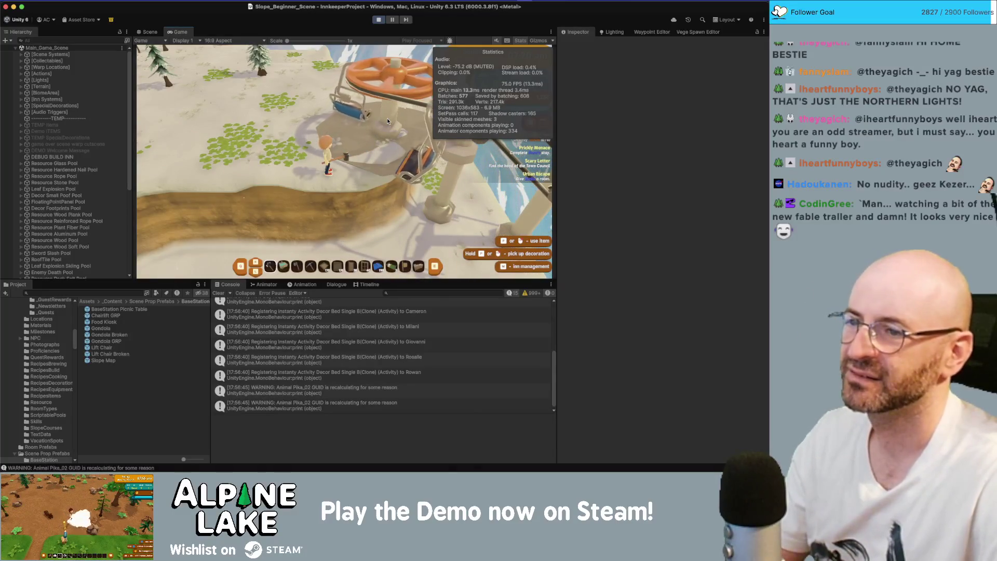
# Move past the station to trigger the Beginner Slope ride prompt, then stop play mode
pyautogui.press('a')
pyautogui.press('w')
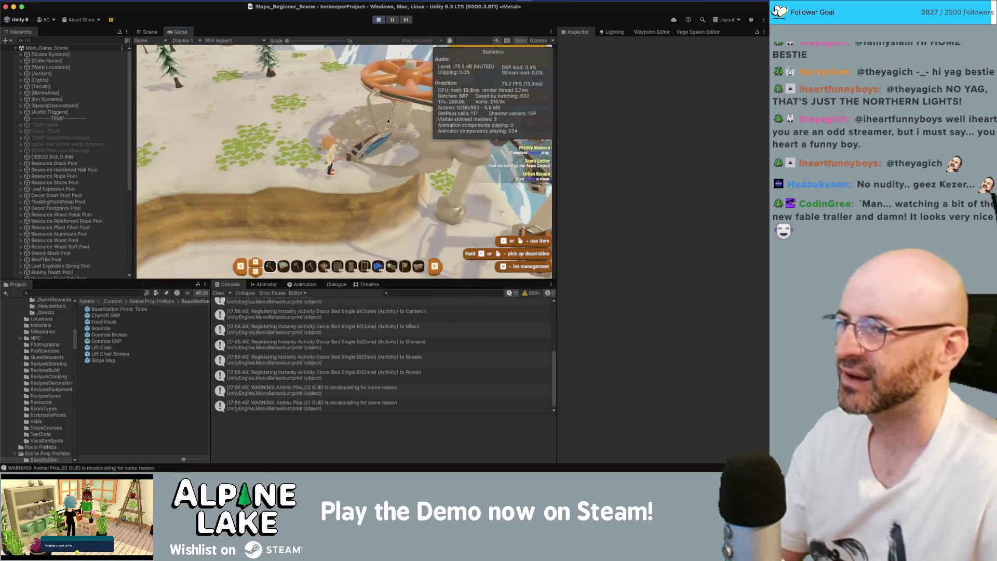
pyautogui.press('a')
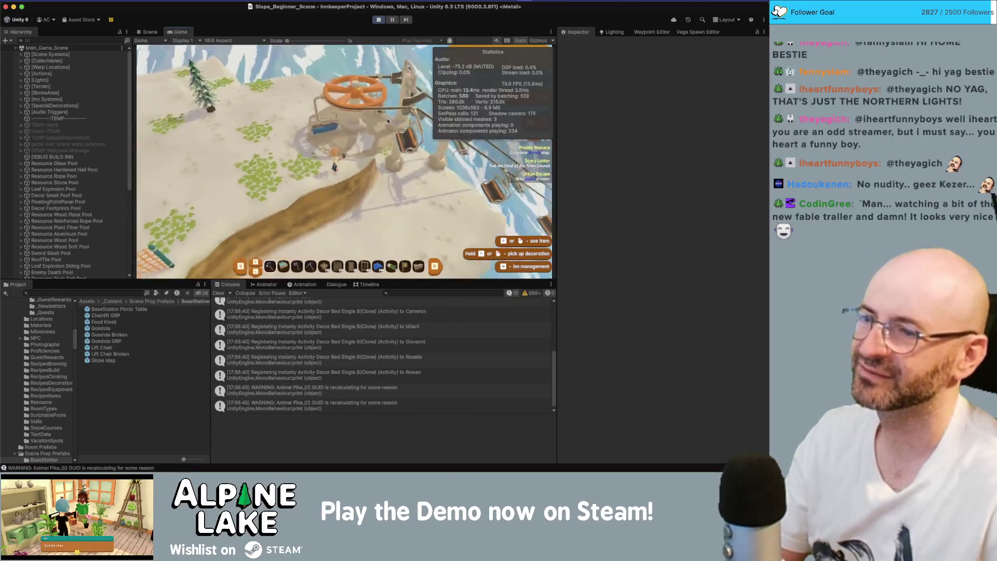
pyautogui.press('d')
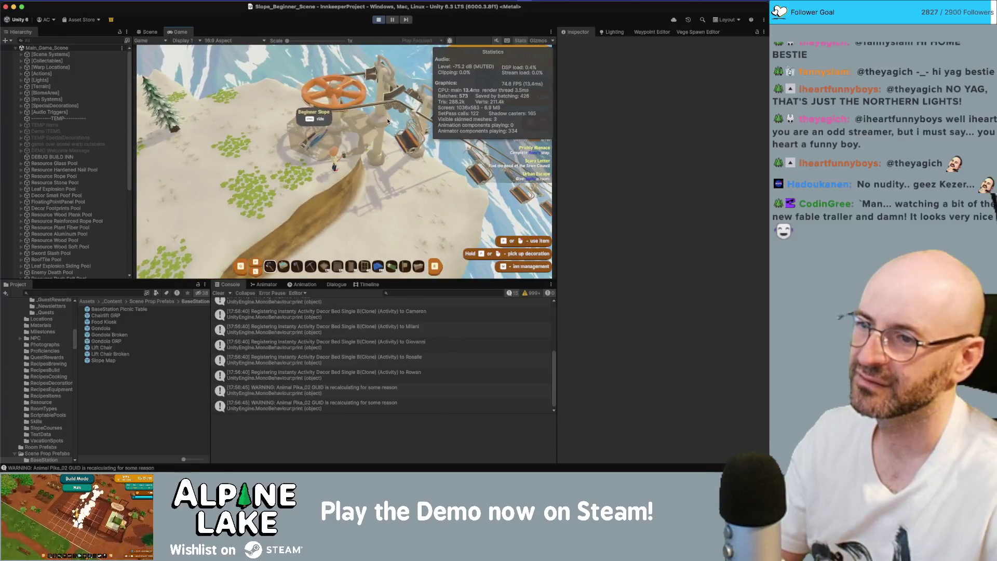
pyautogui.press('a')
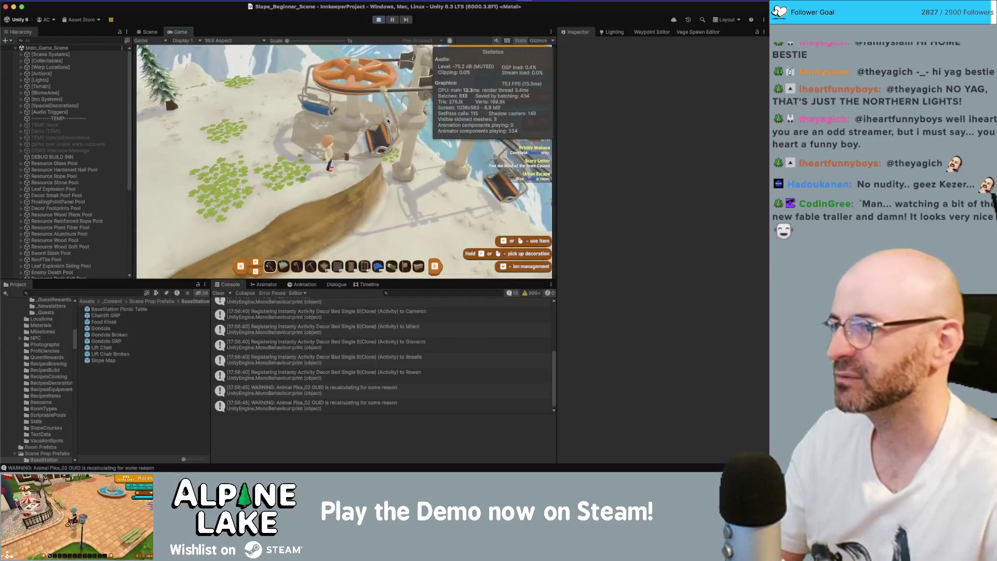
pyautogui.click(378, 19)
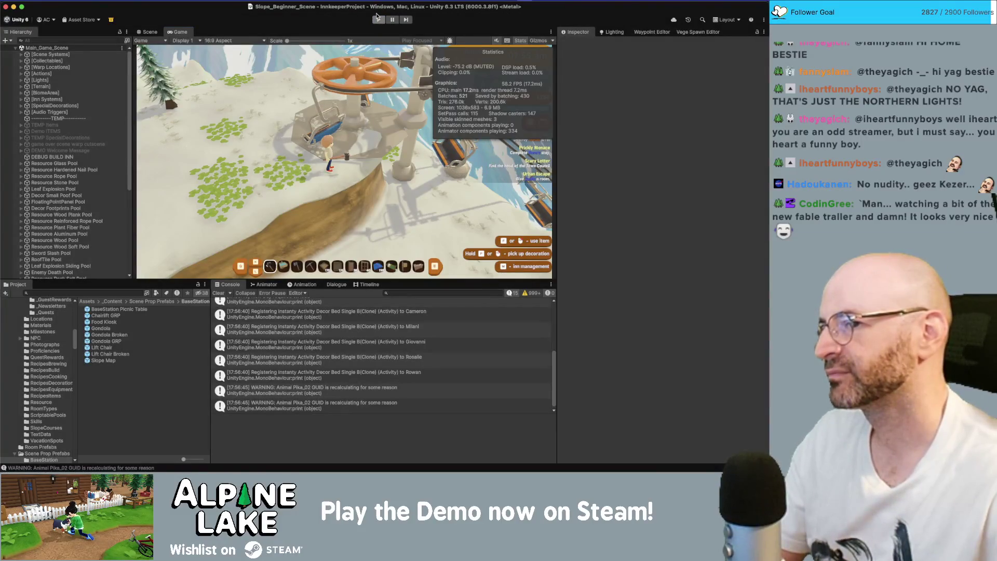